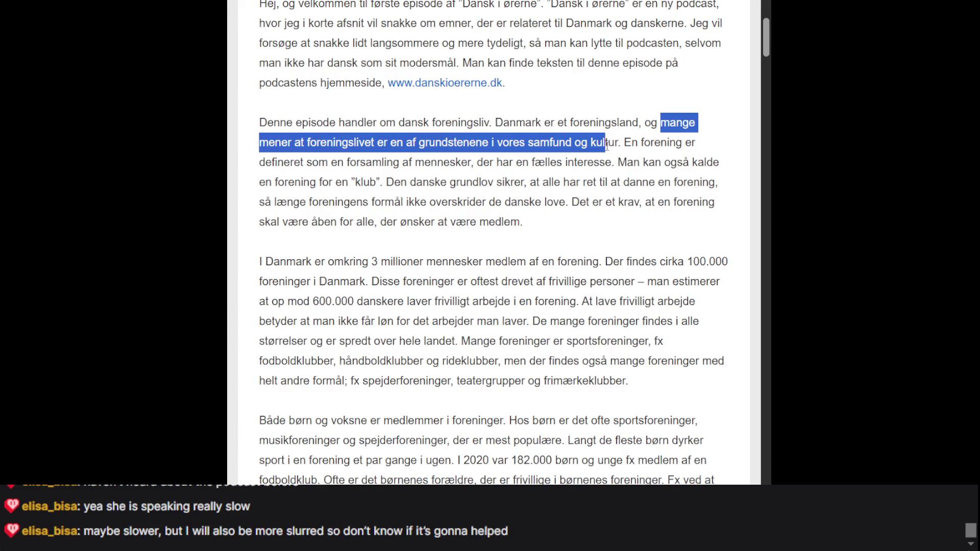
- Highlight the transcript sentence about association culture's 1700s origins
left_click_drag(607, 142, 627, 144)
scroll(669, 228, "down", 8)
scroll(670, 228, "up", 2)
scroll(671, 229, "down", 4)
scroll(662, 263, "down", 3)
scroll(499, 247, "up", 6)
scroll(499, 247, "down", 2)
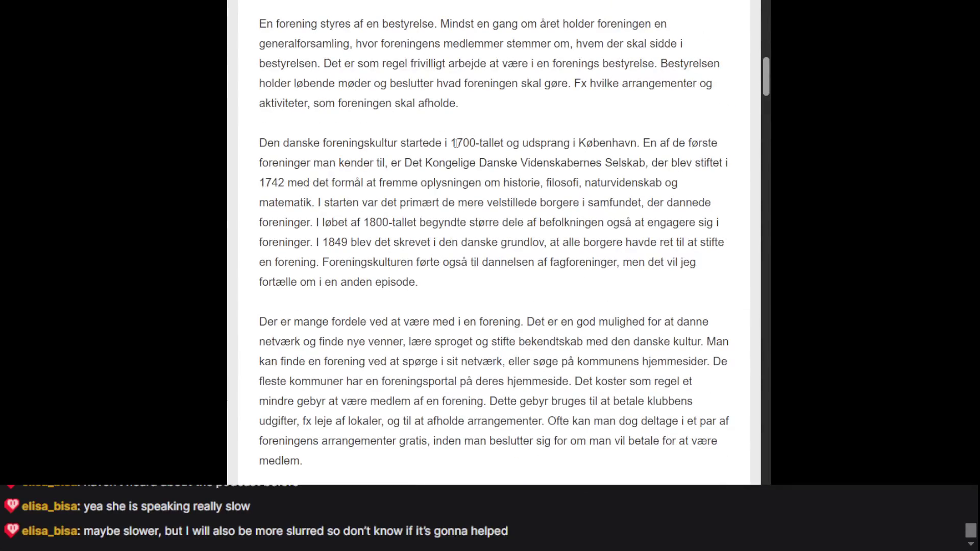
mouse_move(456, 143)
left_mouse_down()
mouse_move(572, 183)
mouse_move(660, 162)
mouse_move(638, 162)
left_mouse_up()
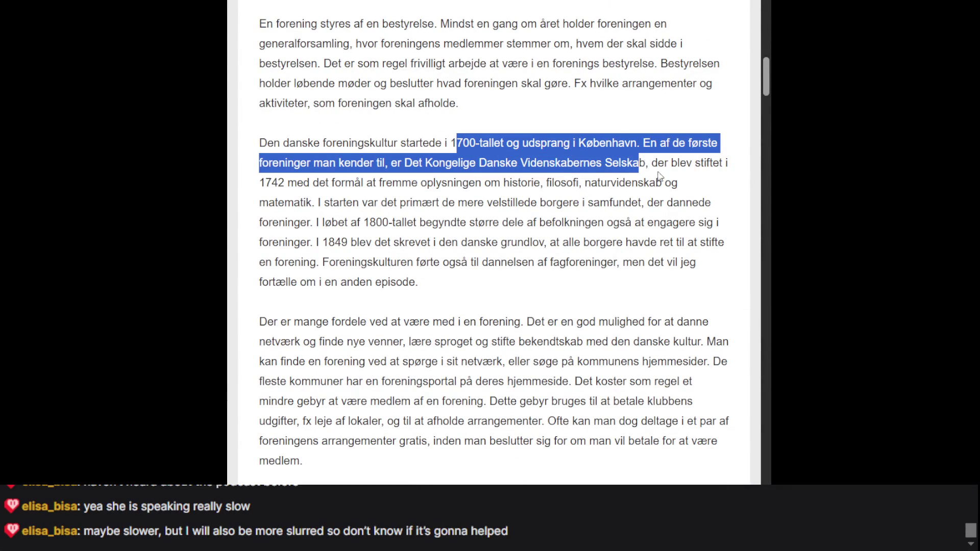
scroll(639, 163, "down", 1)
- Reselect the passage from '1700-tallet' through 'Selskab,' and scroll back up
double_click(625, 101)
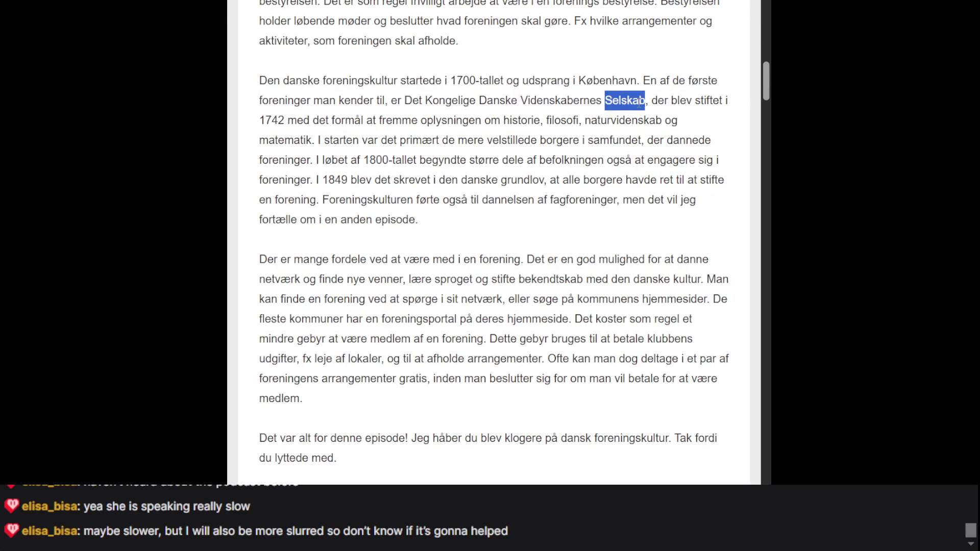
left_click(657, 105)
left_click_drag(654, 106, 456, 82)
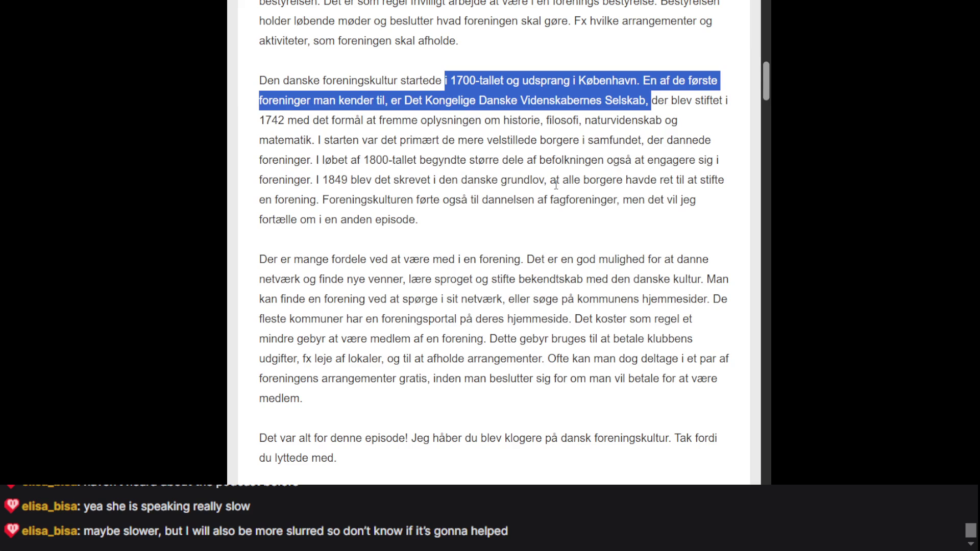
scroll(556, 185, "down", 2)
scroll(556, 185, "up", 10)
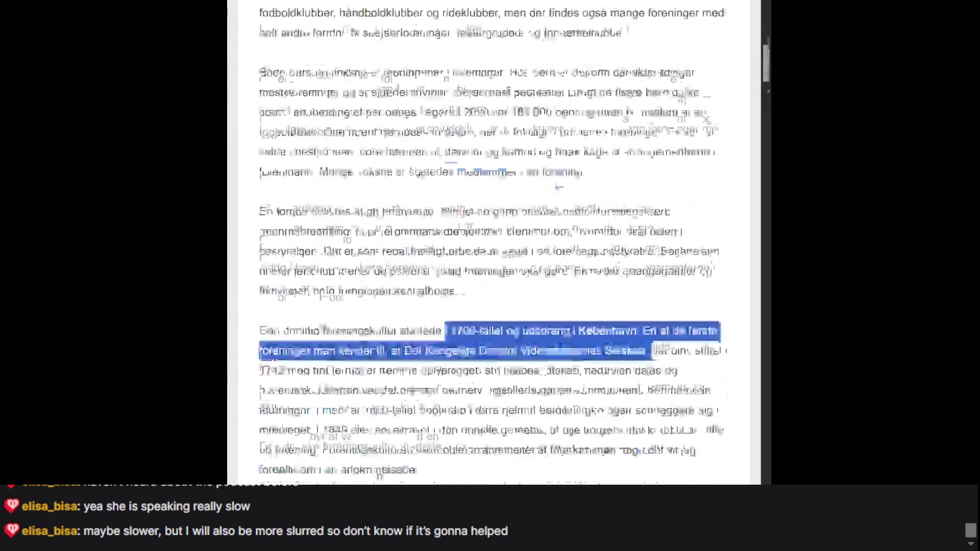
scroll(556, 185, "up", 5)
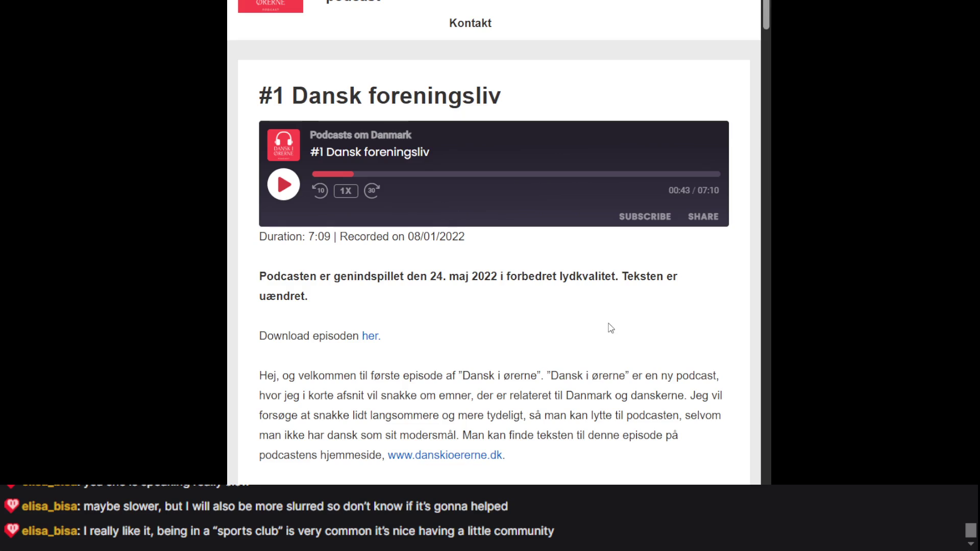
scroll(610, 329, "down", 3)
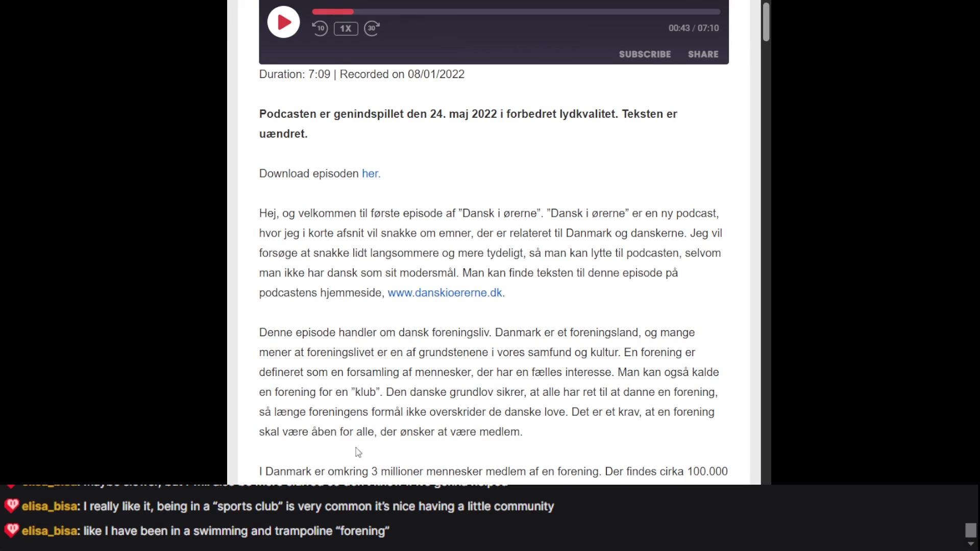
scroll(358, 255, "down", 5)
scroll(358, 254, "up", 9)
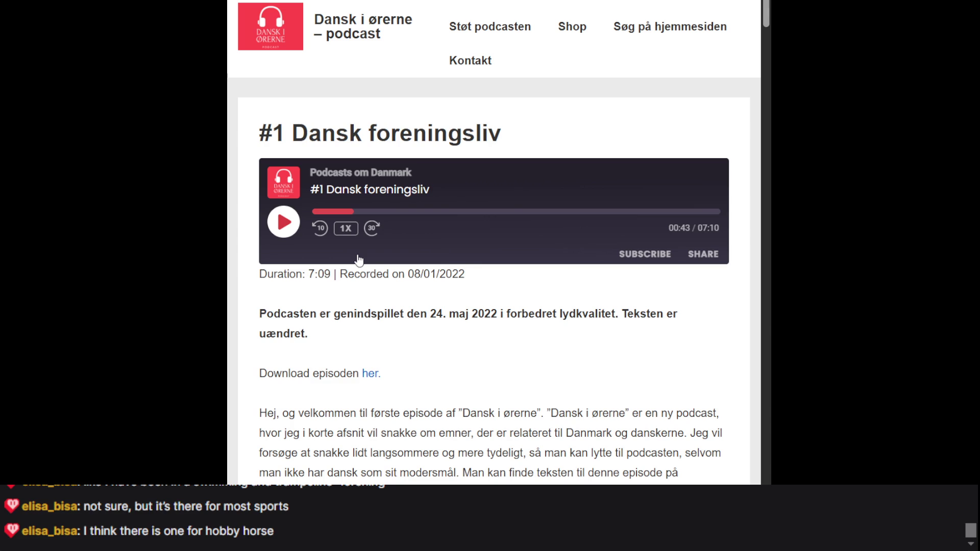
- Scroll through the article, return to the top, and highlight the title '#1 Dansk foreningsliv'
scroll(358, 260, "down", 15)
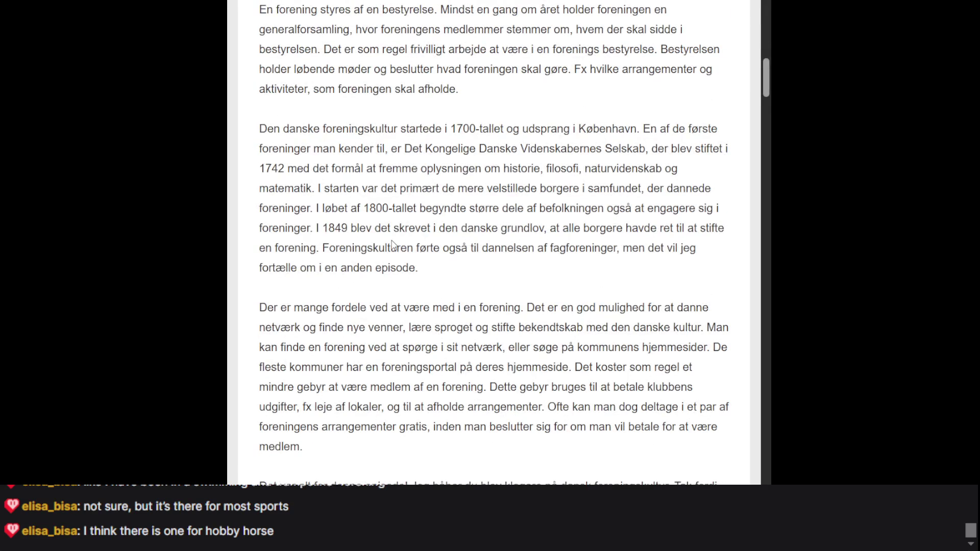
scroll(393, 245, "up", 1)
scroll(392, 245, "down", 4)
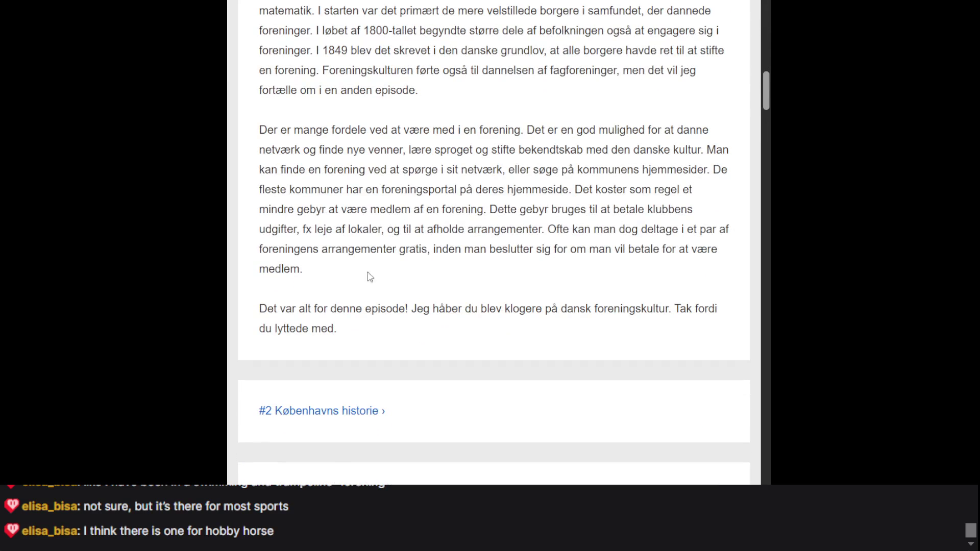
scroll(633, 102, "up", 20)
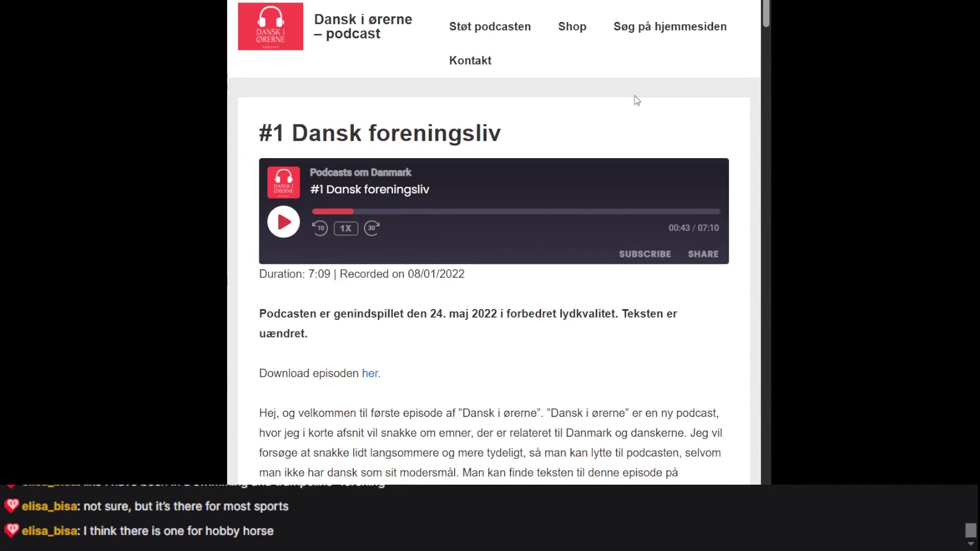
scroll(617, 115, "down", 10)
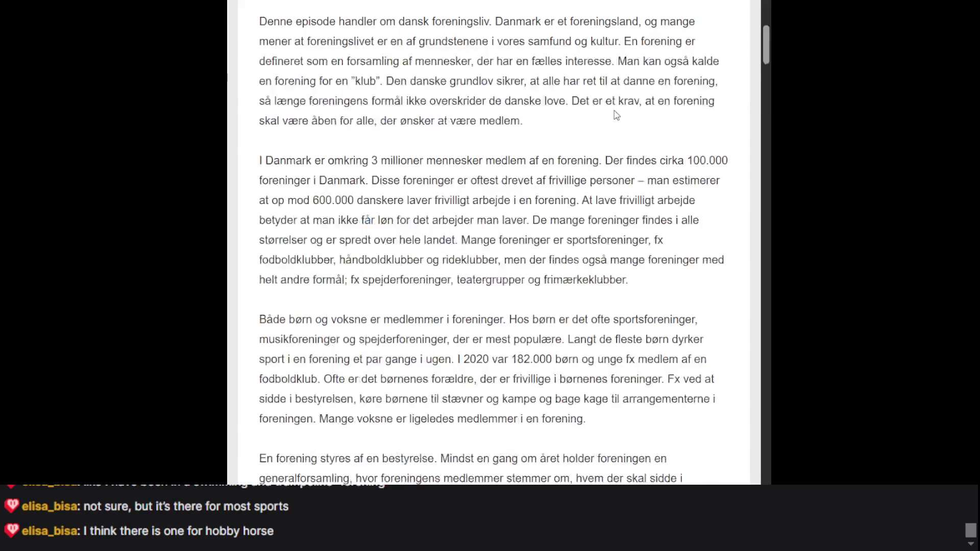
scroll(616, 115, "down", 10)
scroll(615, 107, "up", 20)
scroll(615, 107, "down", 5)
scroll(616, 112, "down", 5)
scroll(615, 110, "up", 10)
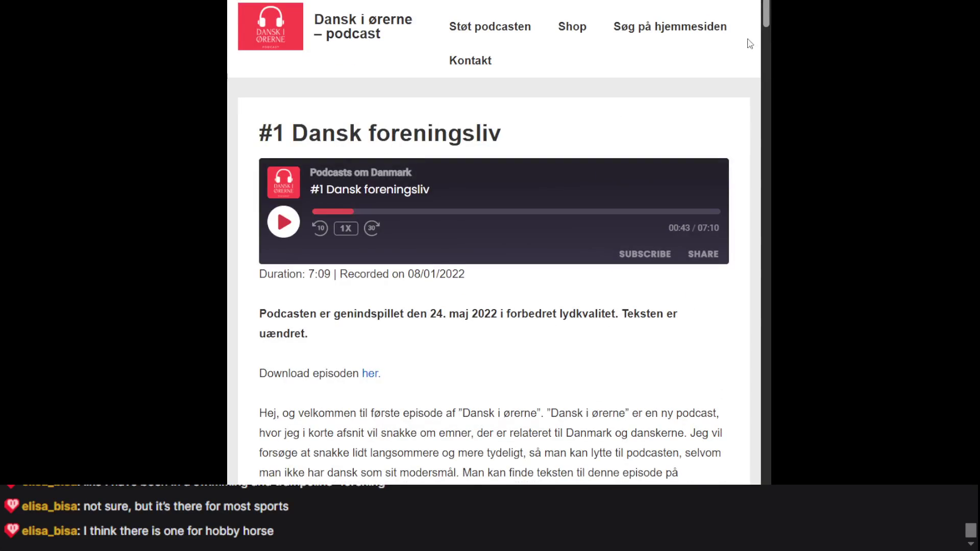
triple_click(477, 134)
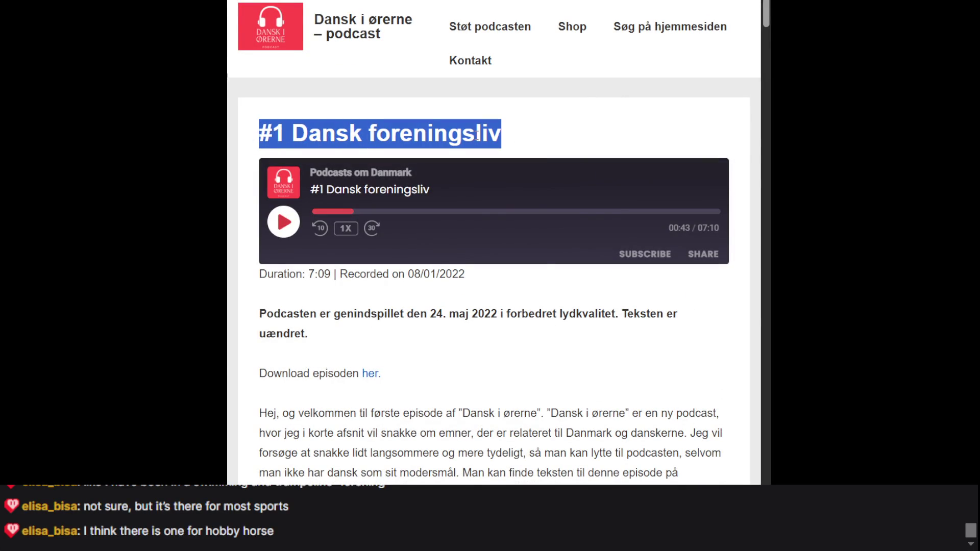
- Reselect the episode title, scroll the article, then clear the title highlight
left_click(530, 121)
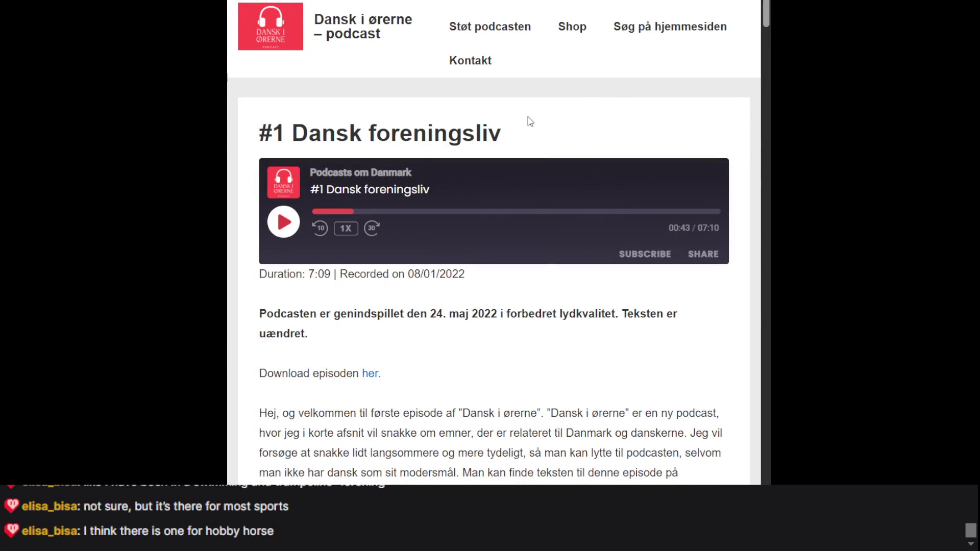
triple_click(530, 121)
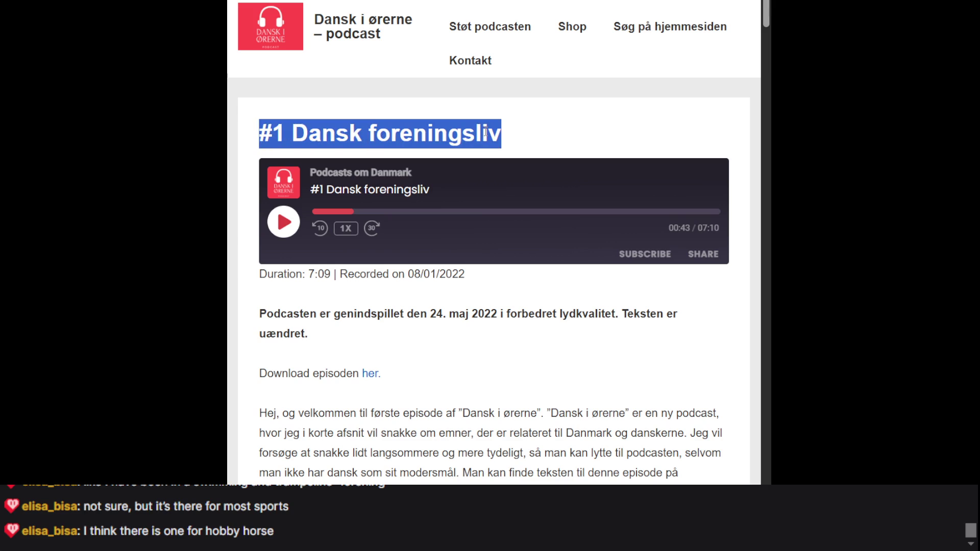
scroll(485, 135, "down", 15)
scroll(485, 135, "down", 8)
scroll(485, 136, "up", 8)
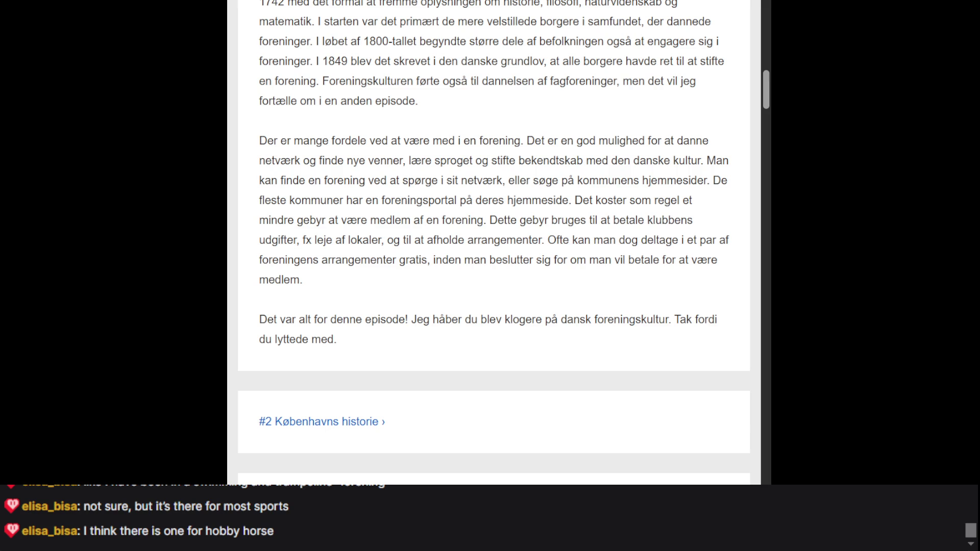
scroll(546, 155, "up", 15)
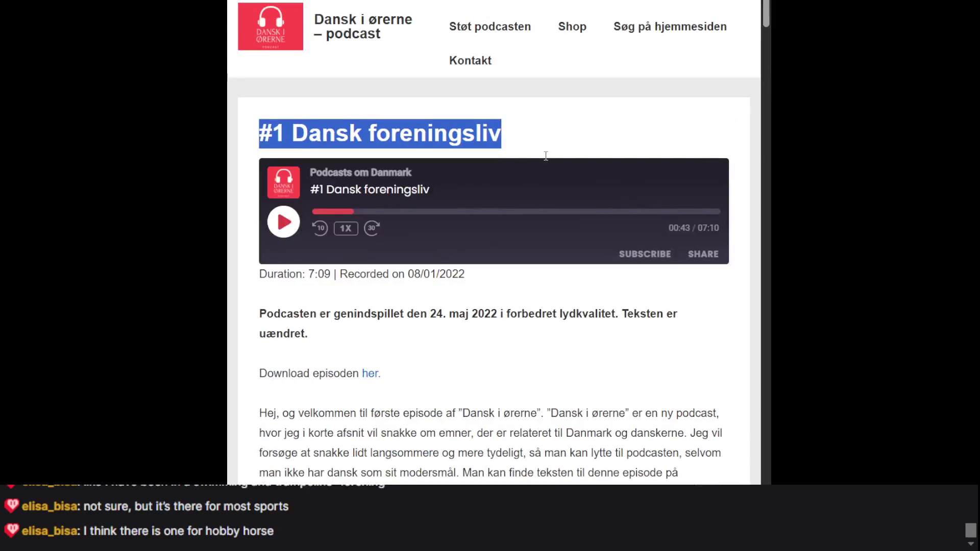
scroll(544, 155, "down", 5)
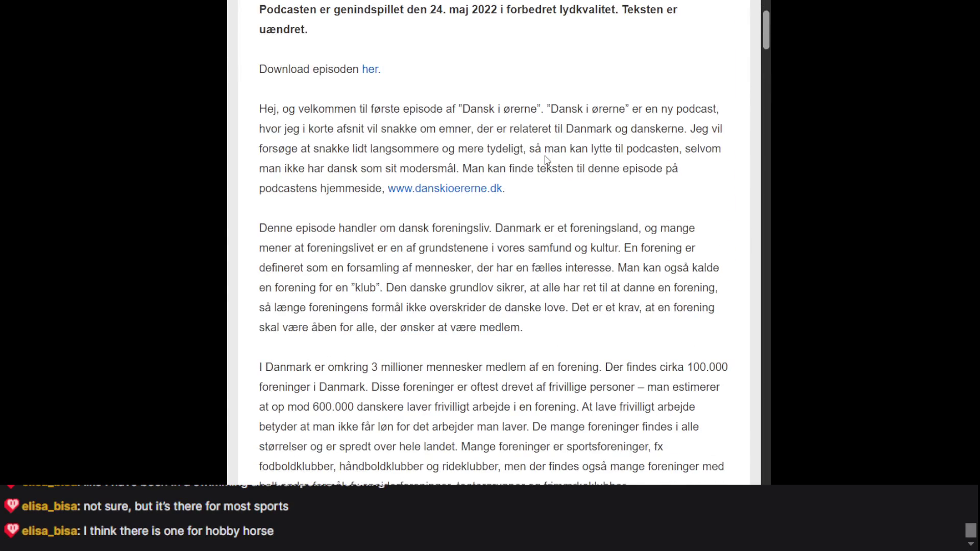
scroll(545, 160, "down", 10)
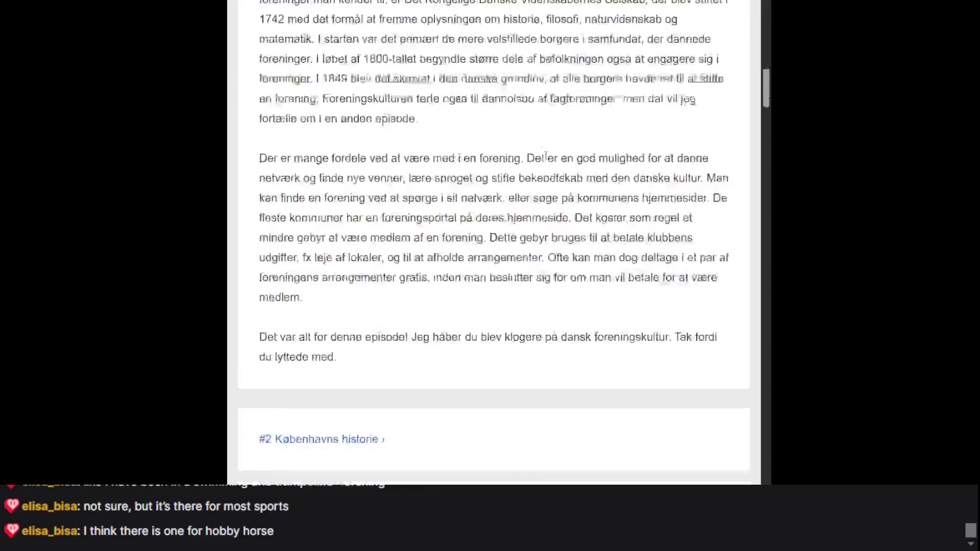
scroll(545, 153, "up", 15)
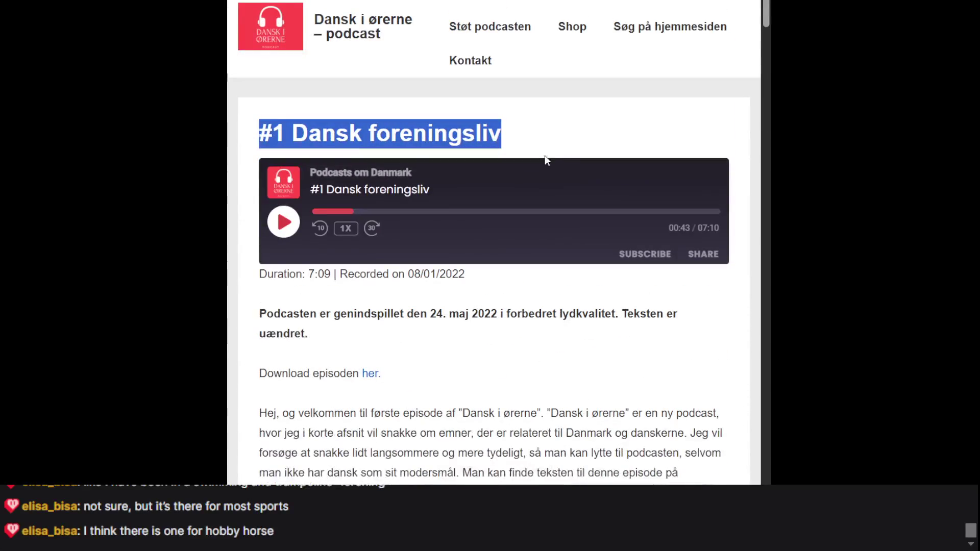
left_click(554, 124)
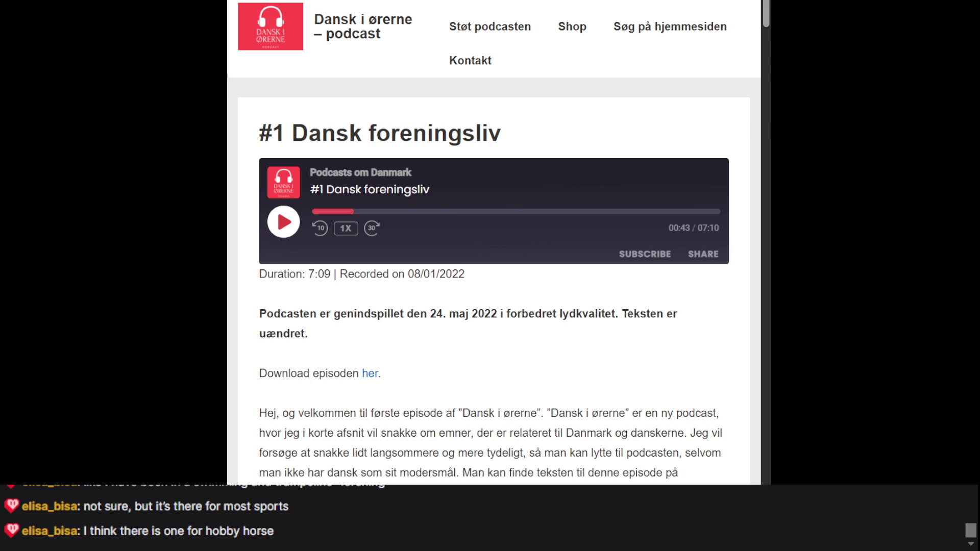
- Scroll down through the podcast article toward the transcript and comments
scroll(686, 351, "down", 4)
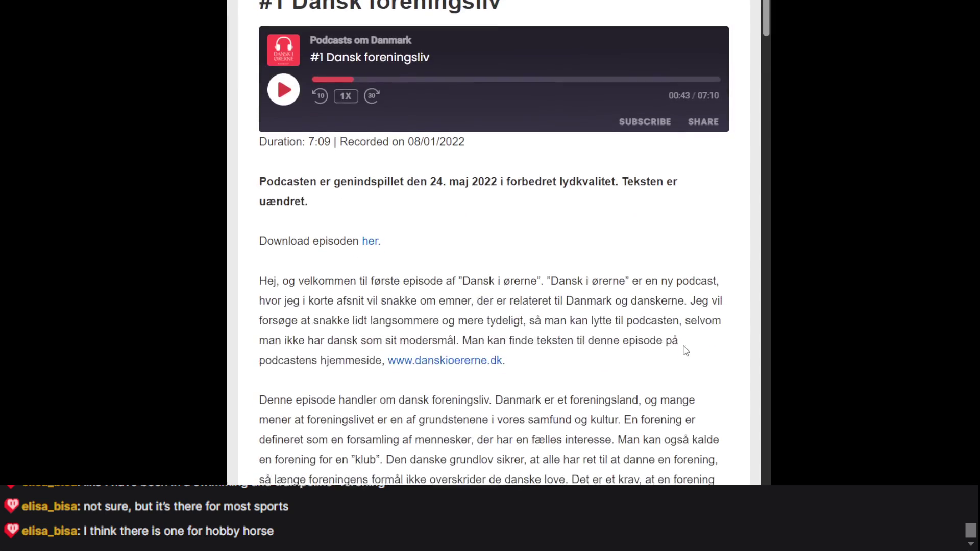
scroll(686, 351, "down", 8)
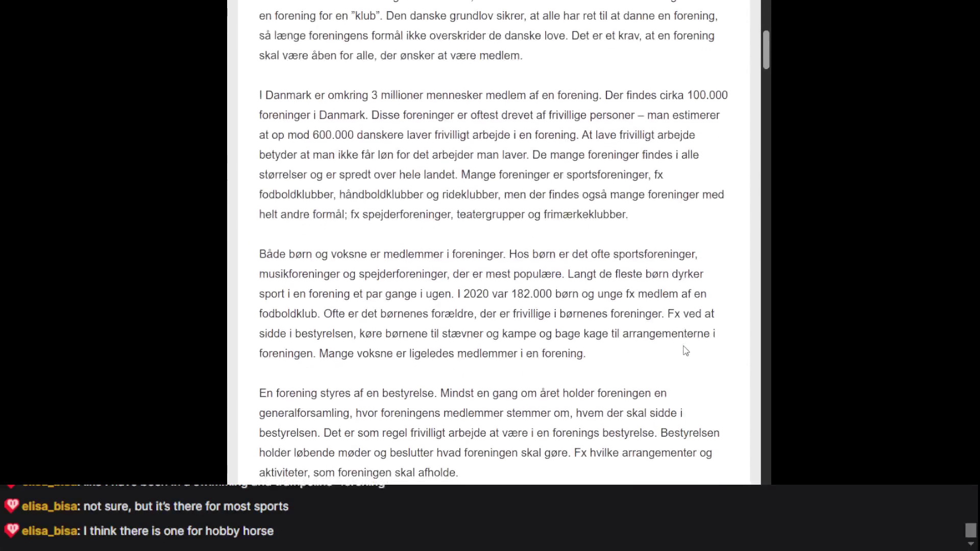
scroll(686, 350, "down", 7)
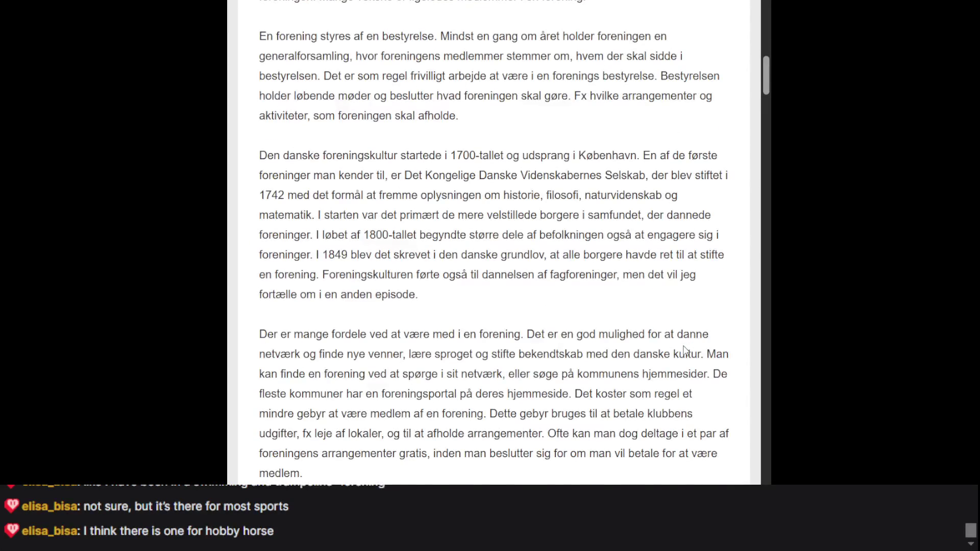
scroll(686, 351, "up", 19)
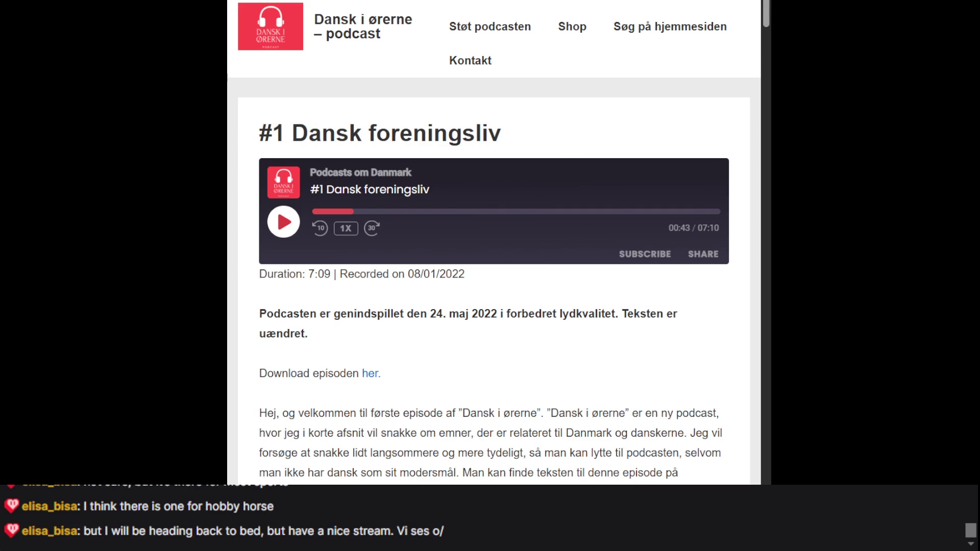
scroll(355, 317, "down", 10)
- Scroll to the comments and back, then switch to the Duolingo lesson tab with Ctrl+Tab
scroll(354, 317, "up", 9)
scroll(355, 317, "down", 13)
scroll(355, 318, "down", 5)
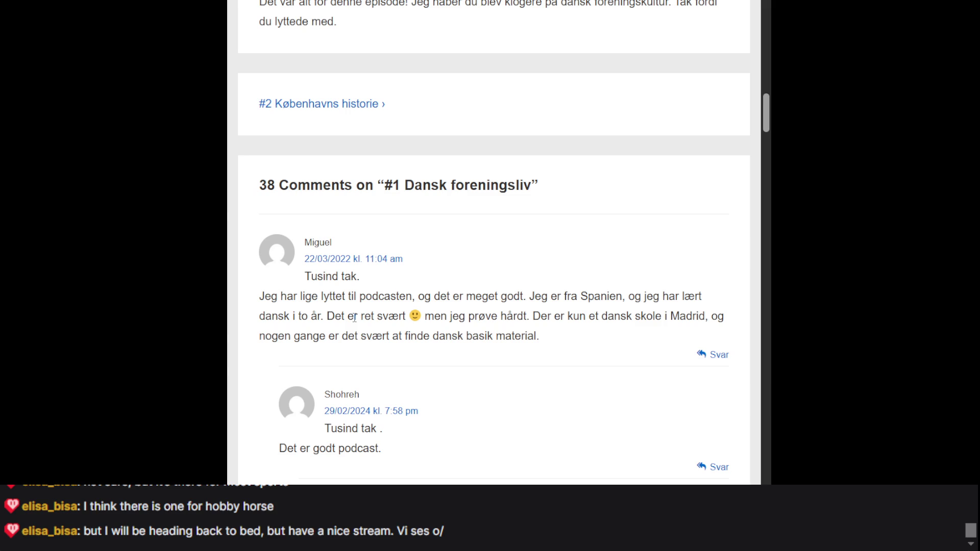
scroll(354, 318, "up", 15)
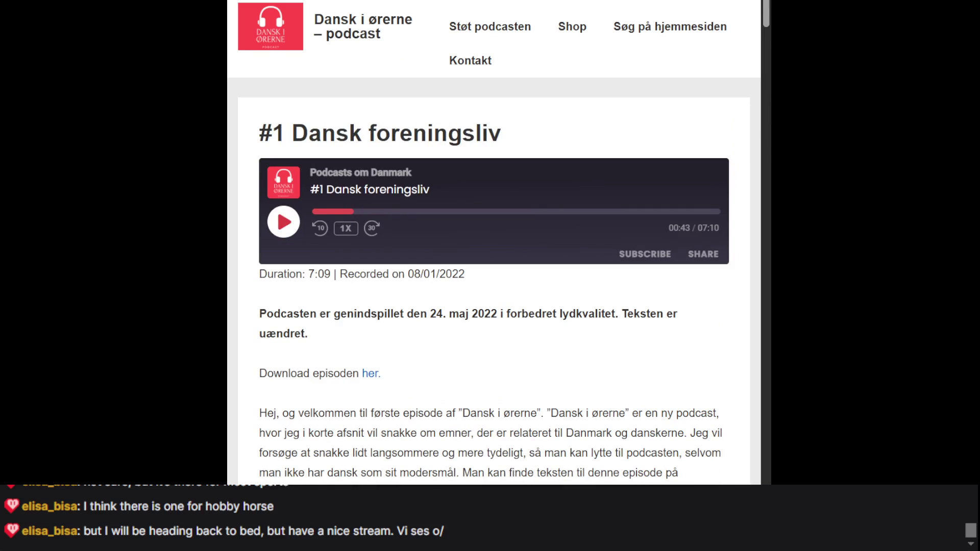
key("ctrl+Tab")
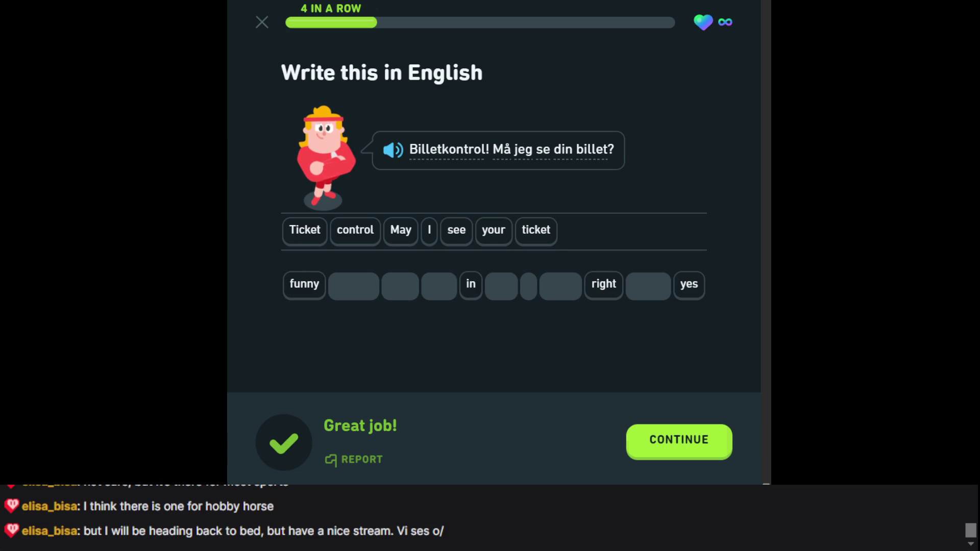
- Continue past the correct ticket-control translation to the next exercise
left_click(682, 436)
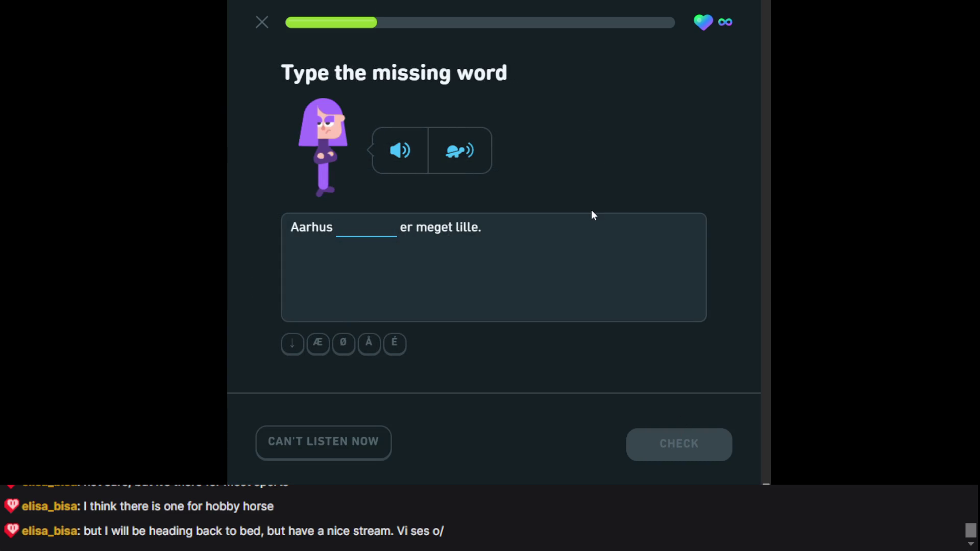
- Answer 'lufthavn' for 'Aarhus ___ er meget lille' and continue past the streak celebration
type("lufthavn")
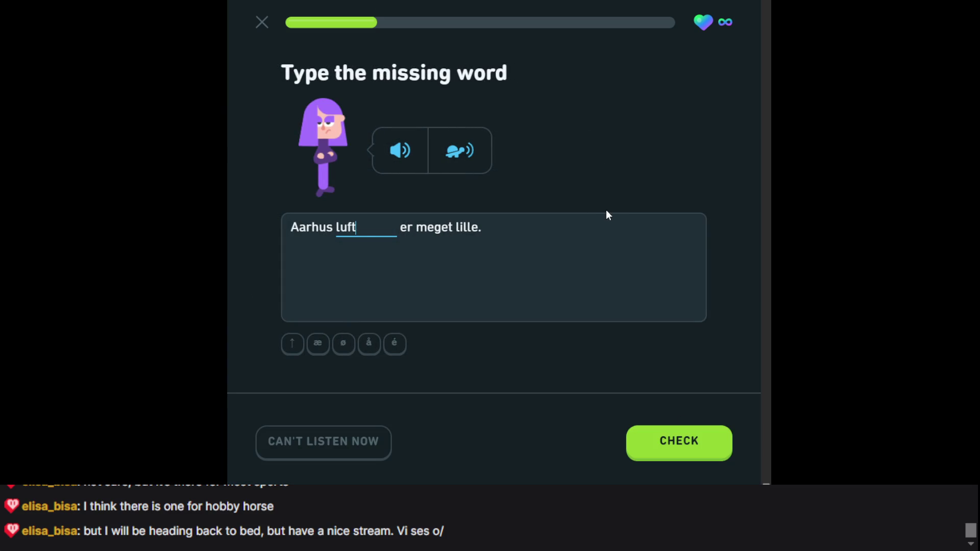
key("Return")
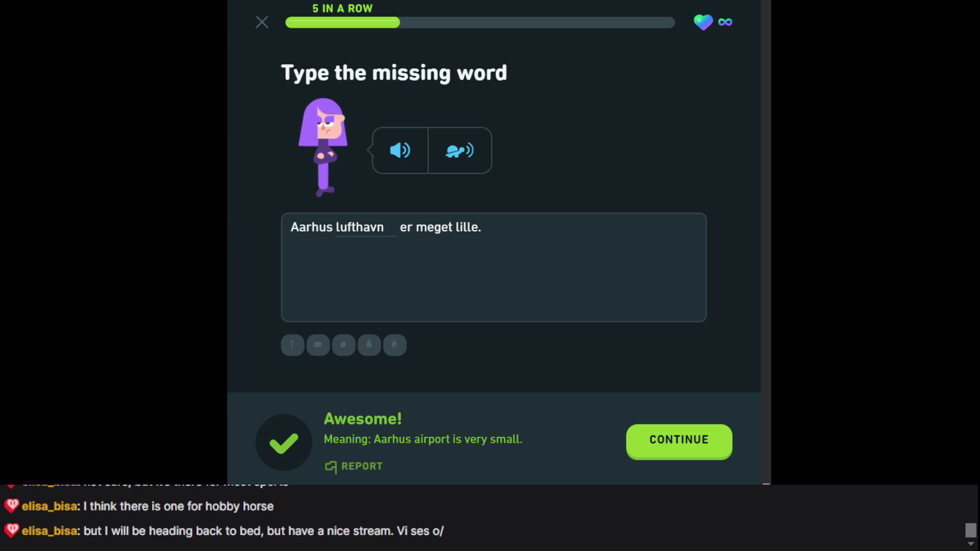
left_click(678, 442)
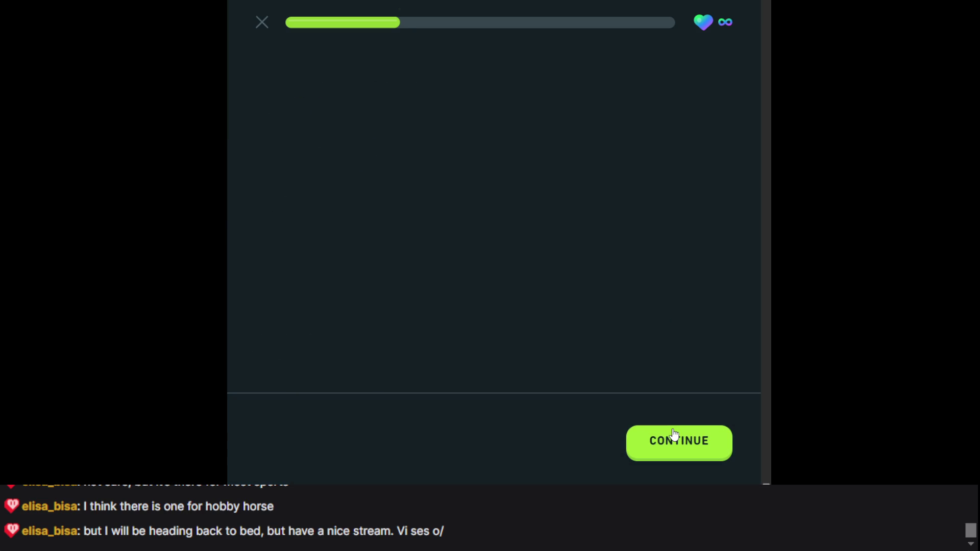
left_click(664, 425)
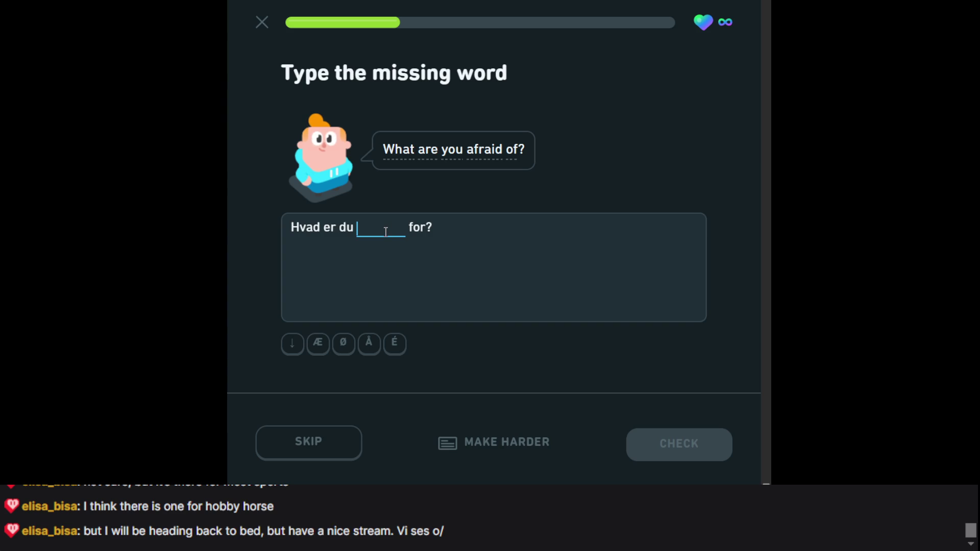
- Answer 'bange', then build 'Er det hans pas' for 'Is it his passport?' and check it
type("bange")
key("Return")
key("Return")
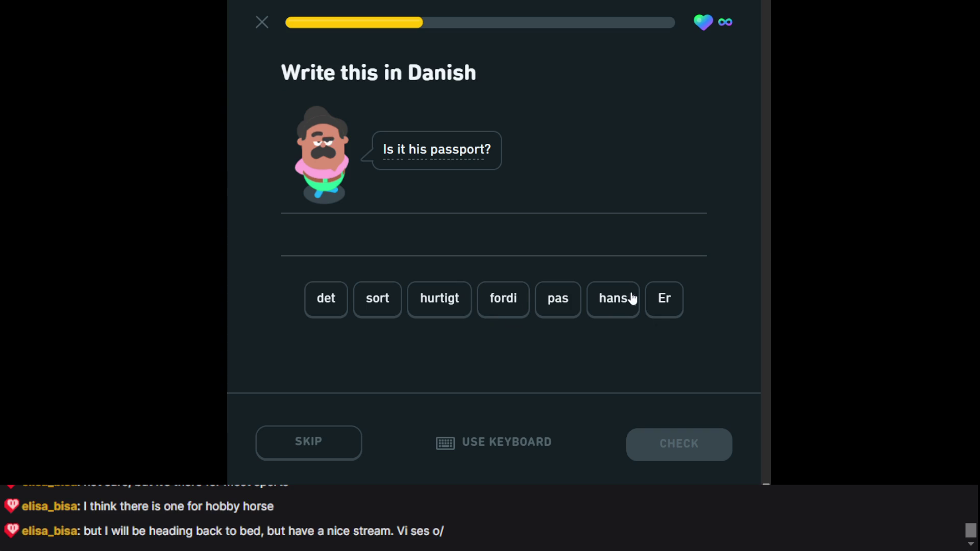
left_click(660, 300)
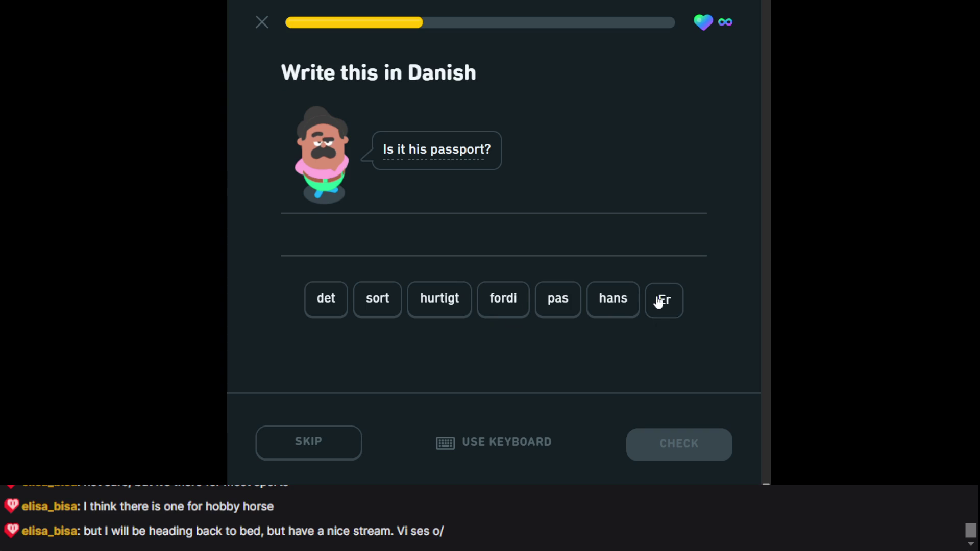
left_click(371, 309)
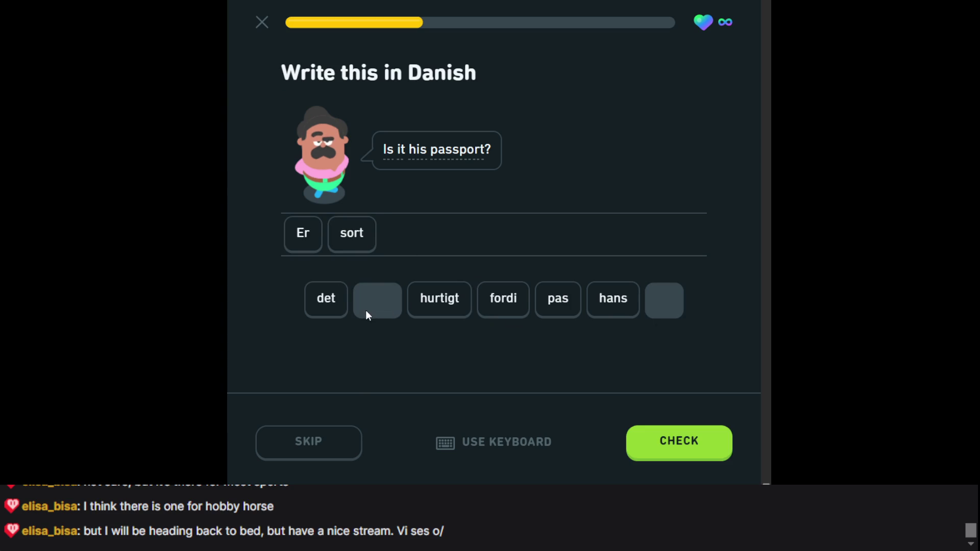
left_click(351, 238)
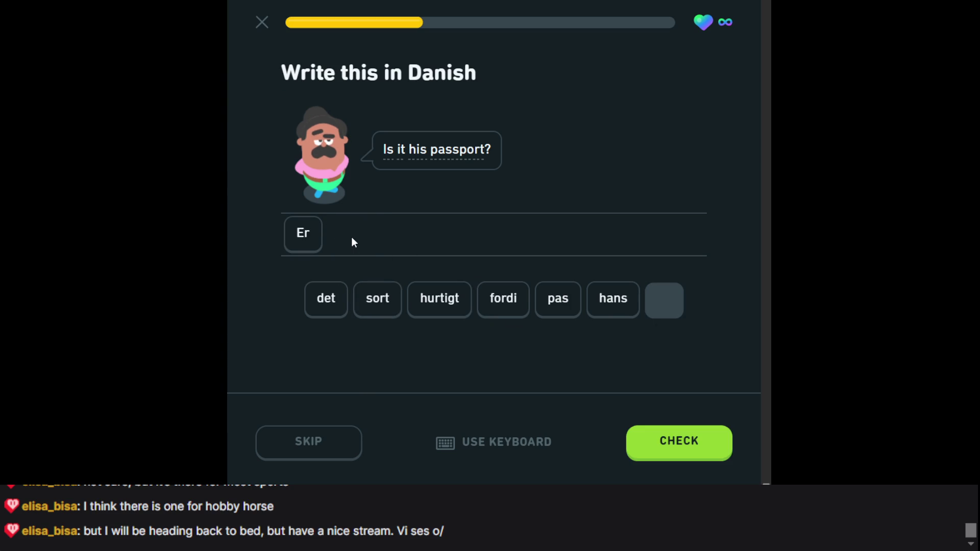
left_click(324, 294)
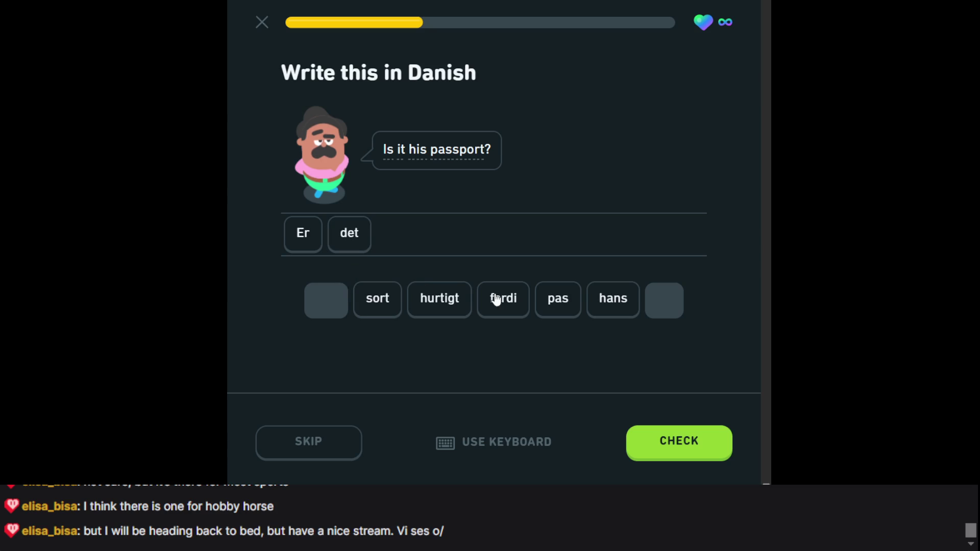
left_click(600, 303)
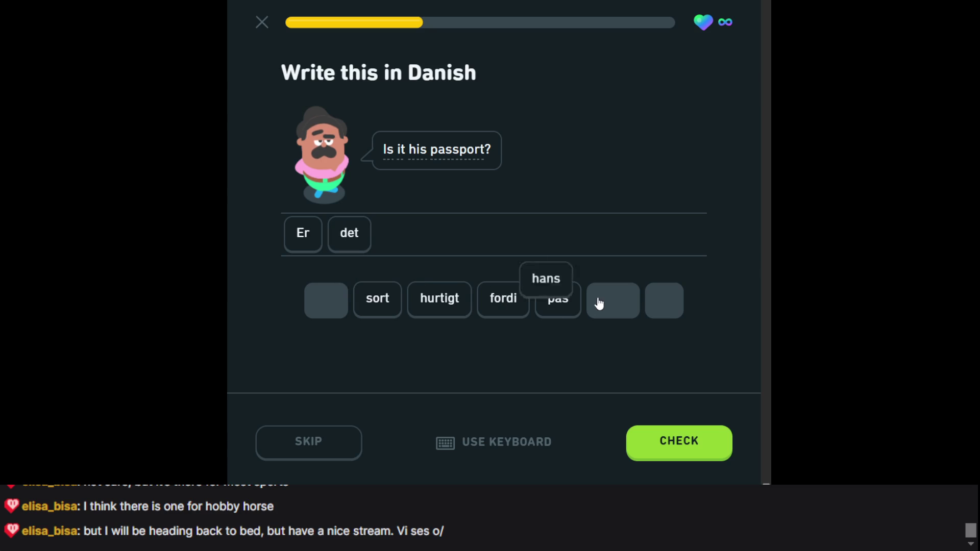
left_click(570, 301)
left_click(677, 438)
left_click(679, 437)
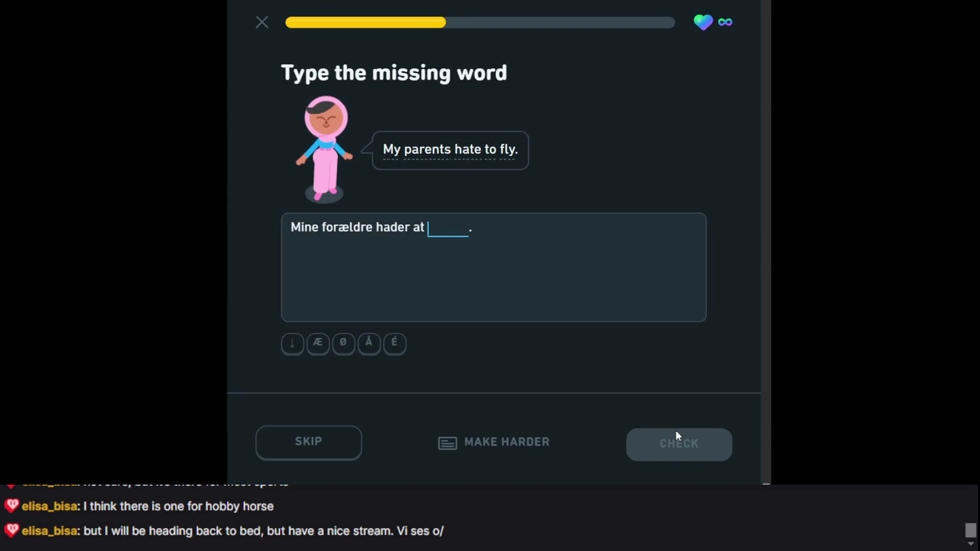
- Answer 'flyve' for 'Mine forældre hader at ___' and move to the money exercise blank
type("flyve")
key("Return")
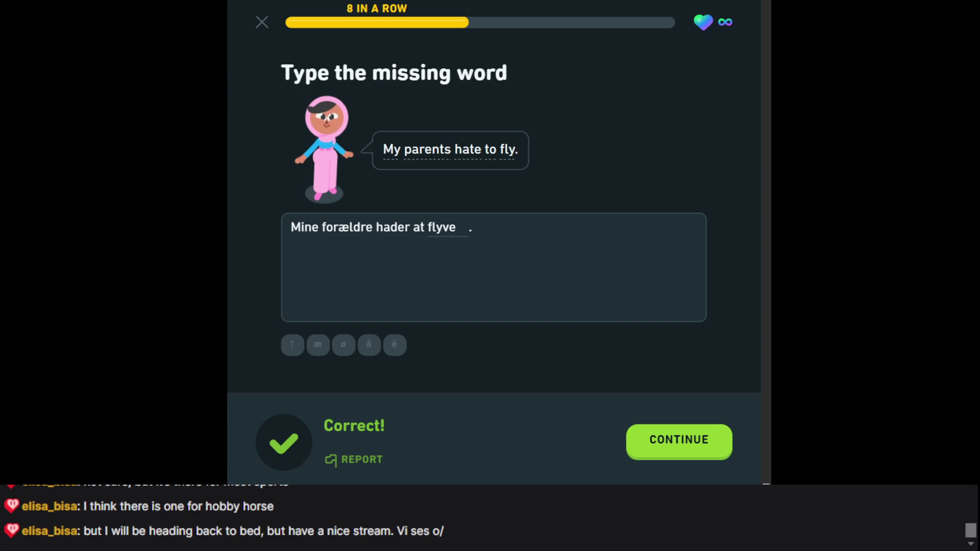
left_click(678, 455)
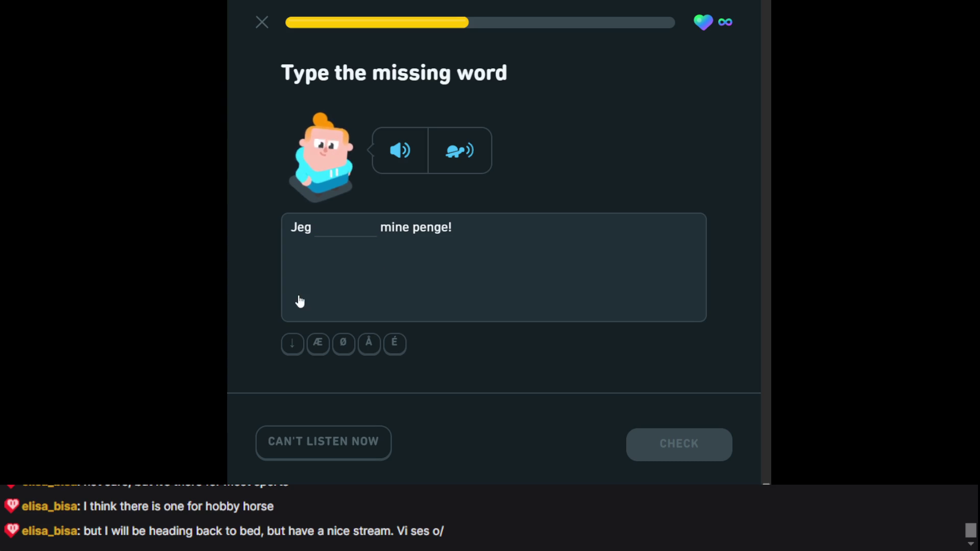
left_click(370, 259)
- Answer 'mangler' and enter 'Bagagen er på vej til lufthavnen' for the baggage sentence
type("mangler")
key("Return")
key("Return")
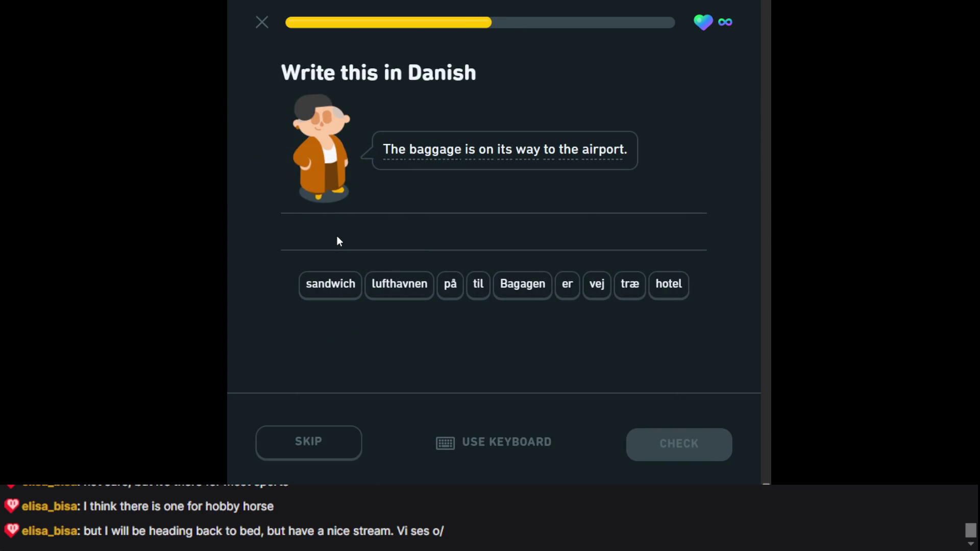
type("Bagagen ")
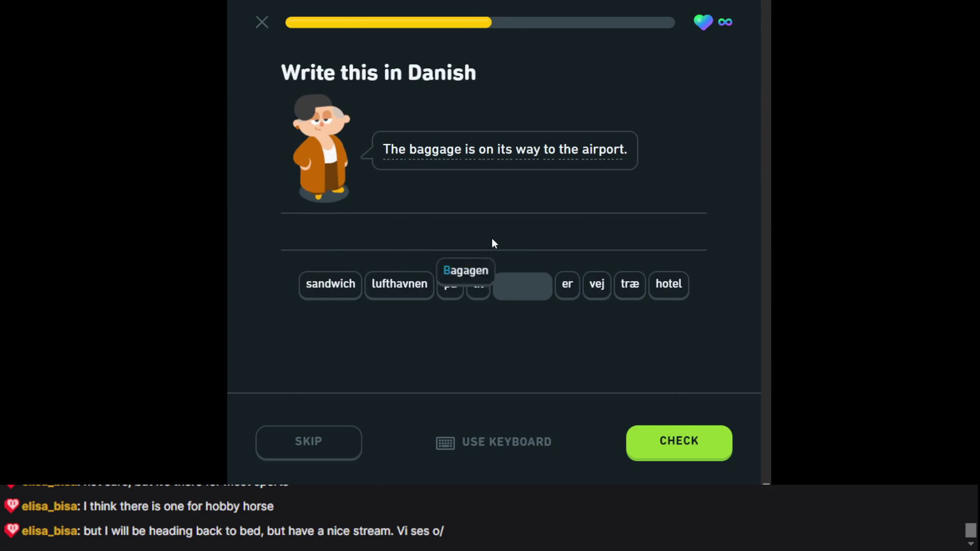
type("er på ")
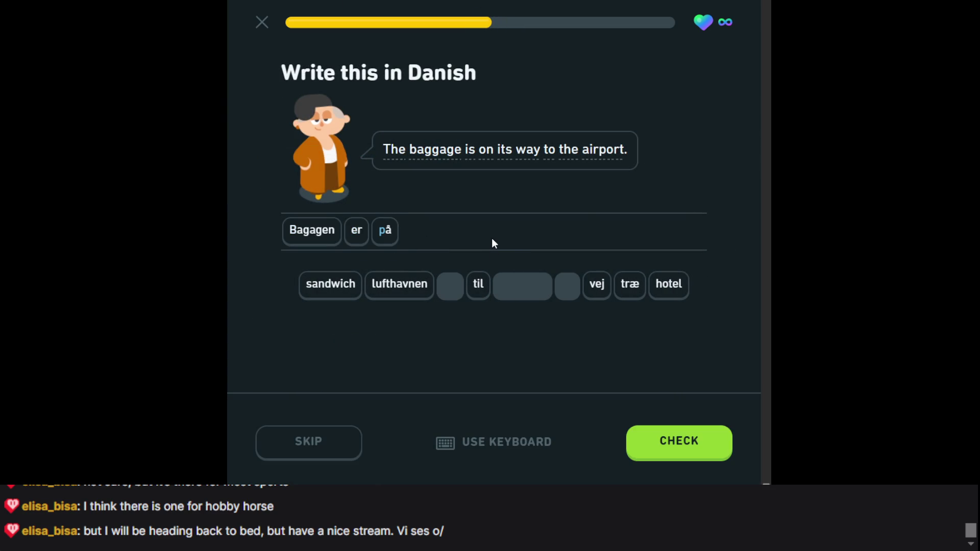
type("vej til ")
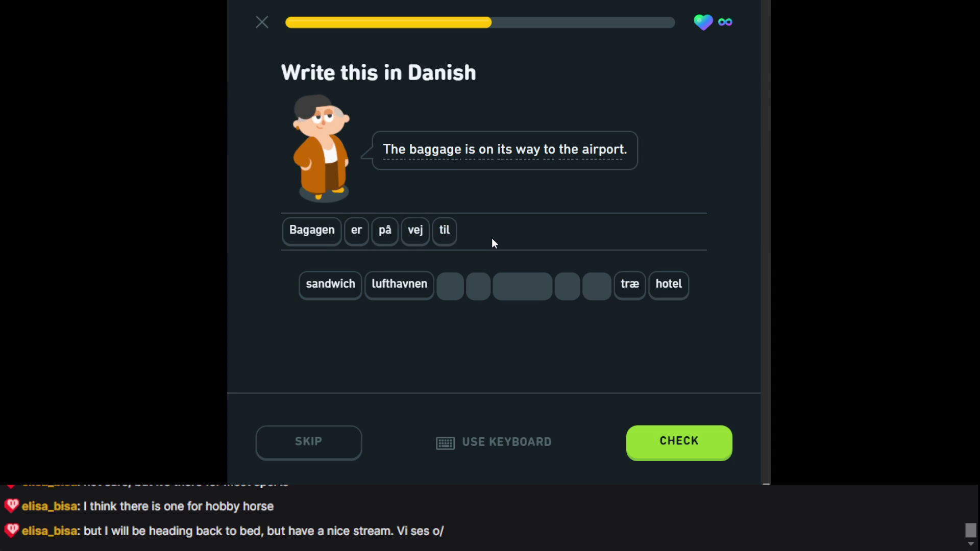
type("lufthavnen")
key("Return")
key("Return")
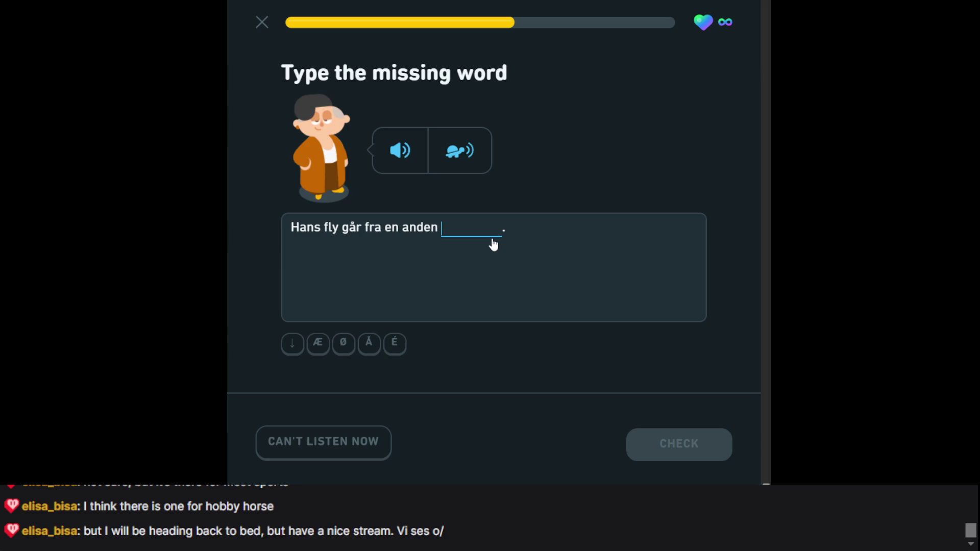
- Answer 'lufthavn' for 'Hans fly går fra en anden lufthavn' and continue
type("lufthavn")
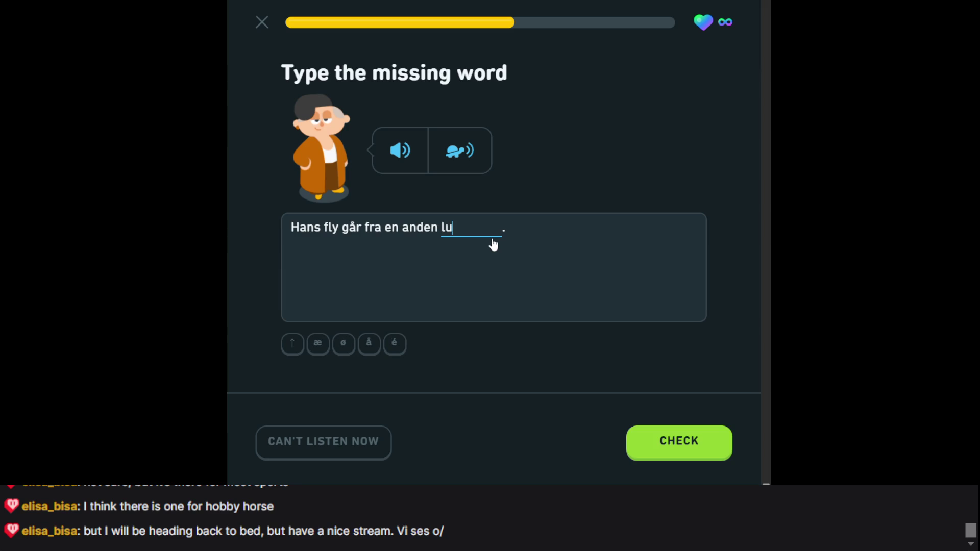
key("Return")
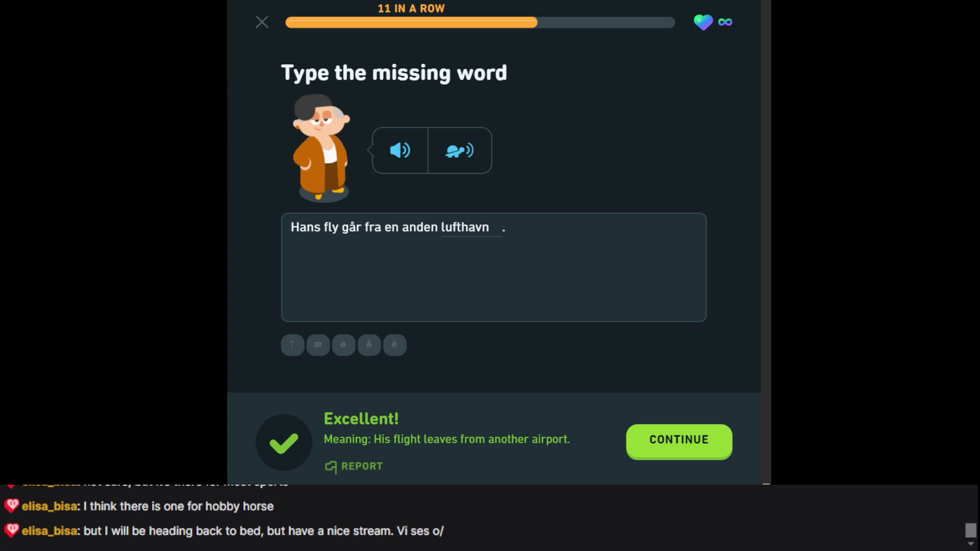
left_click(706, 431)
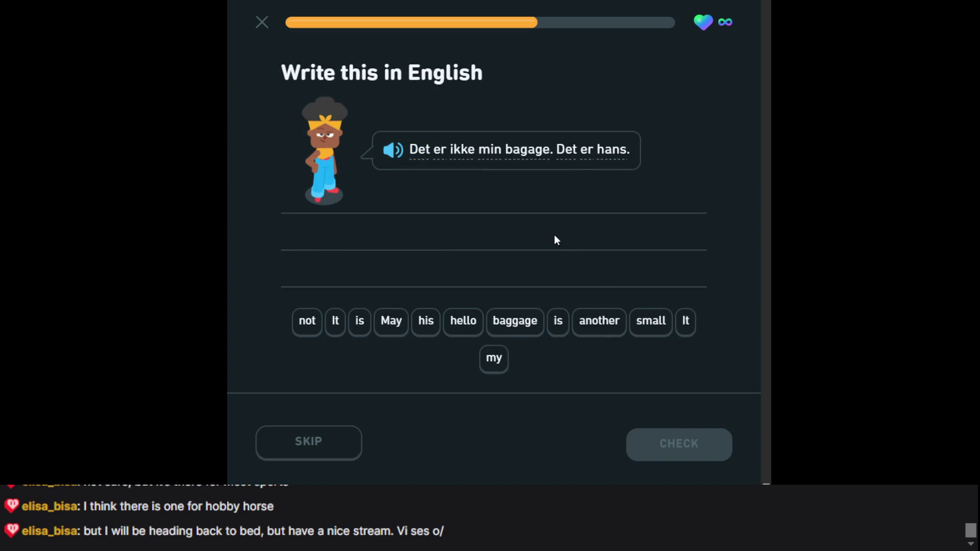
- Translate as 'It is not my baggage It is his', then speak 'Undskyld? Mangler du dit pas?'
type("It")
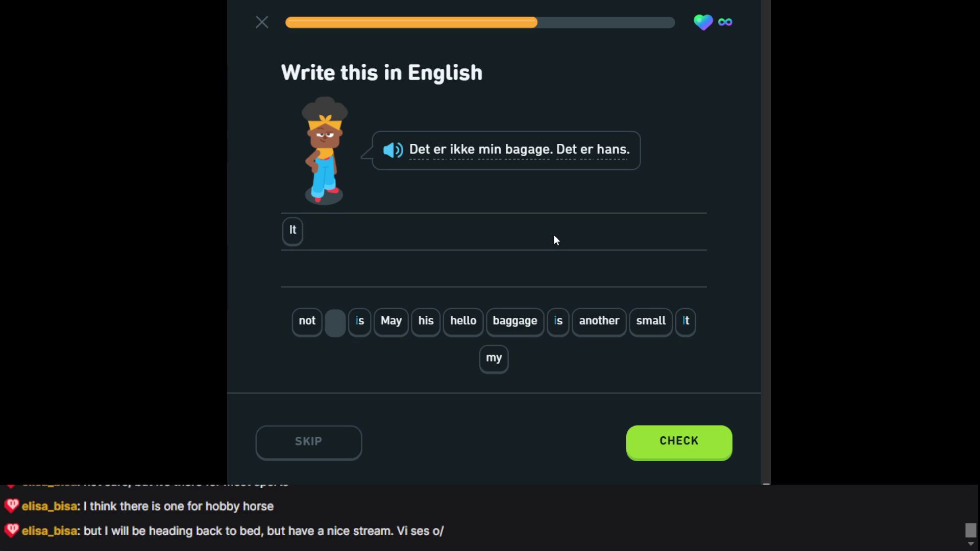
type(" is not")
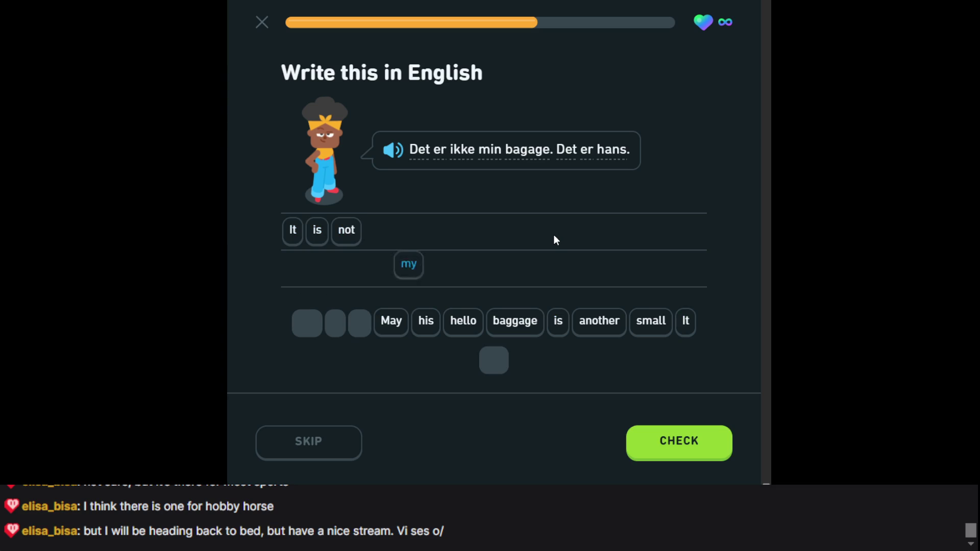
type(" my baggage It small")
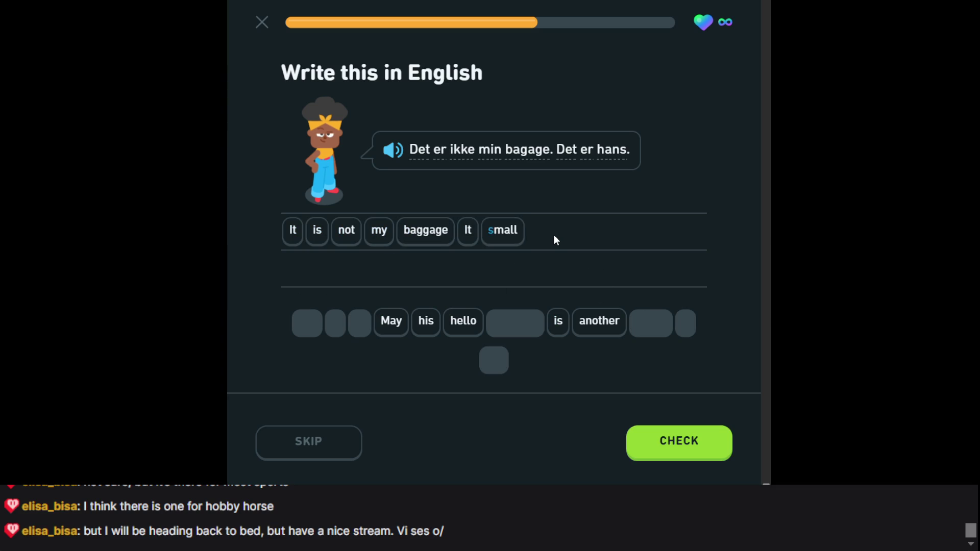
key("BackSpace")
type("is h")
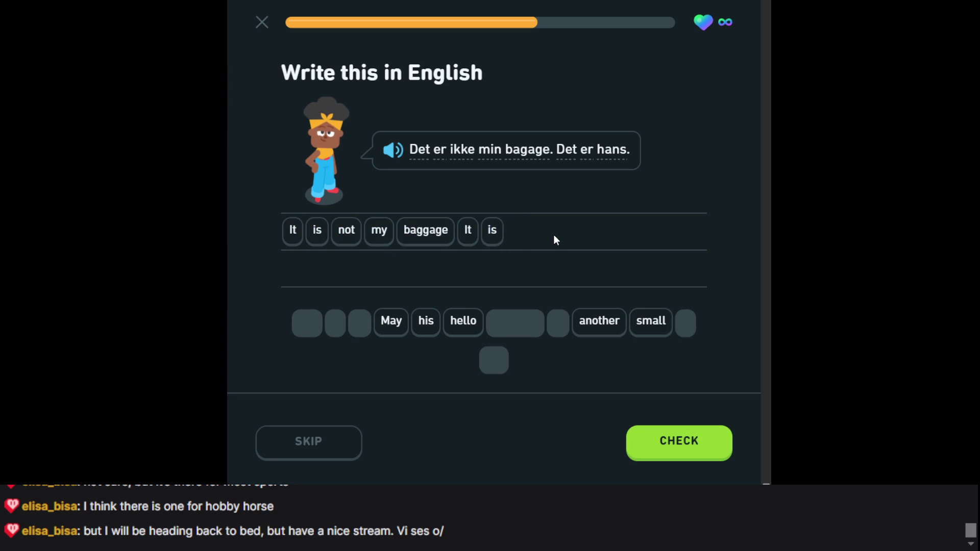
type("is")
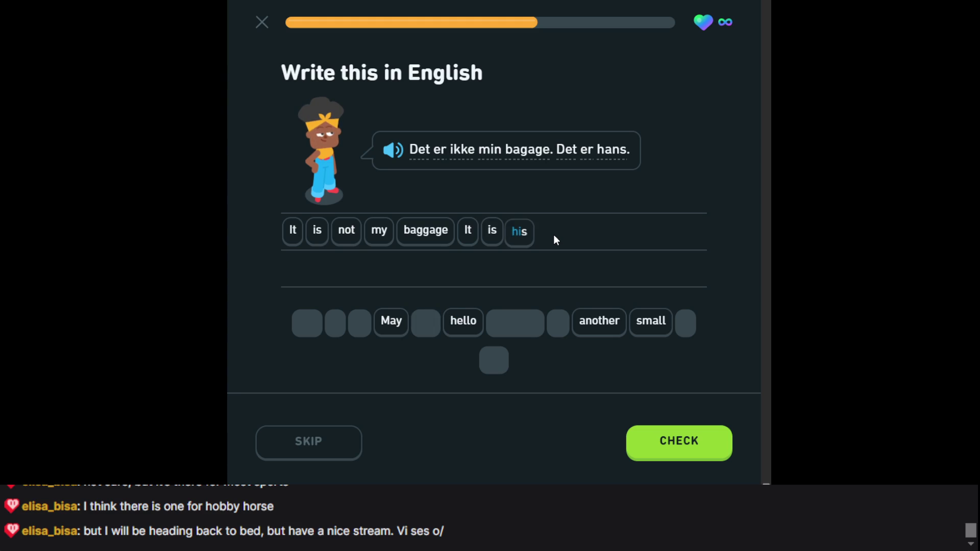
key("Return")
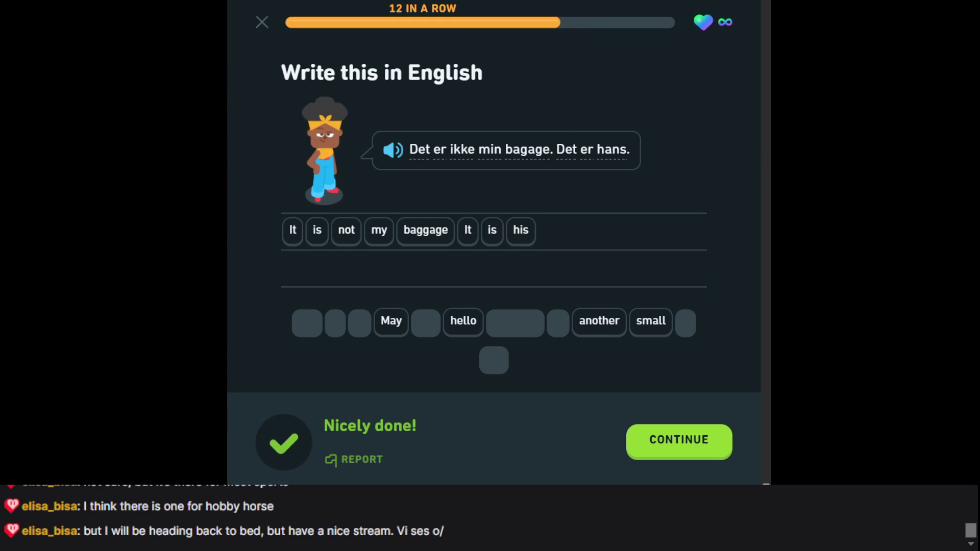
left_click(692, 452)
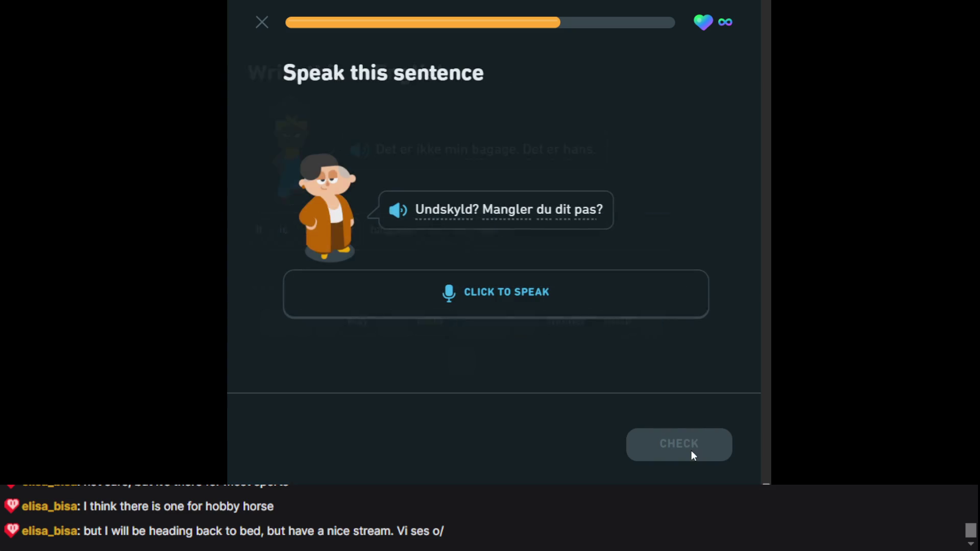
left_click(512, 305)
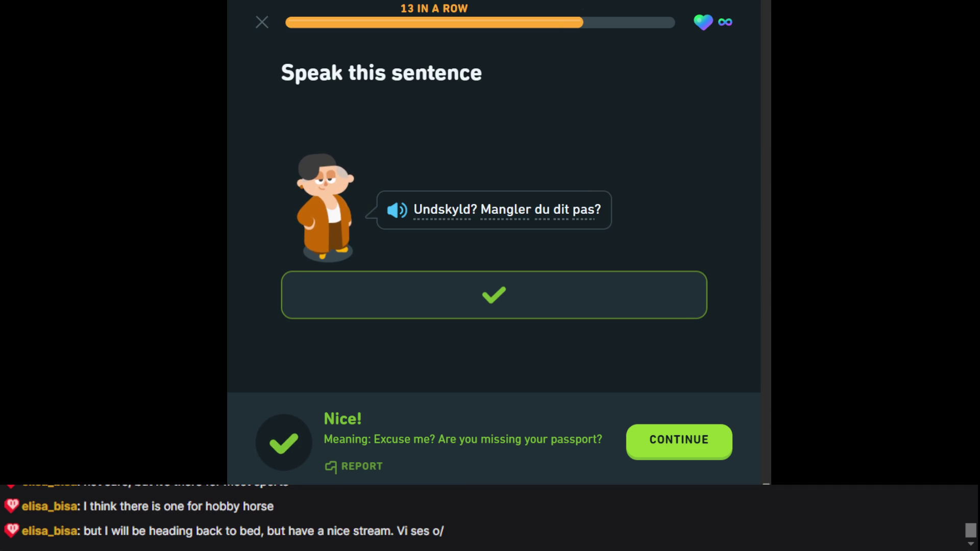
left_click(701, 444)
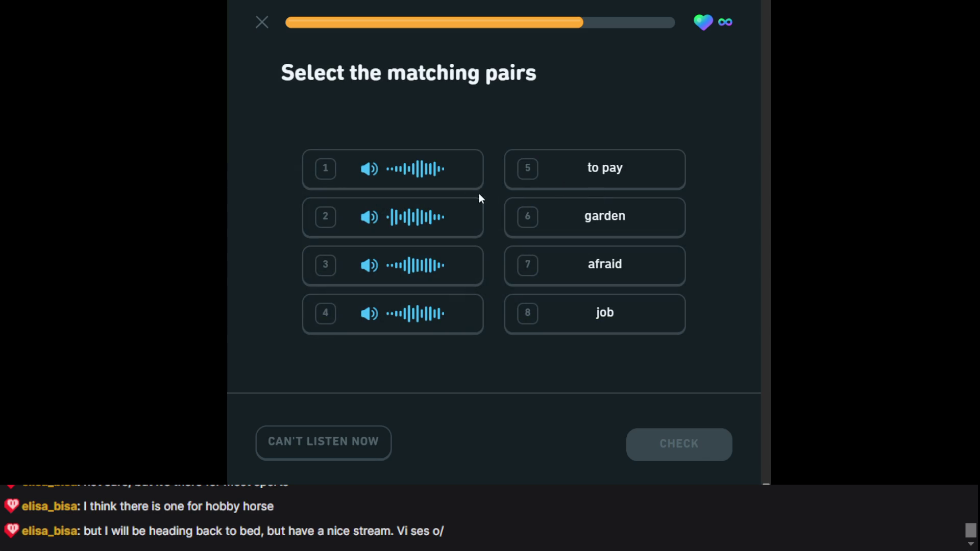
- Match the four audio clips to garden, to pay, job and afraid, then continue to the next exercise
left_click(438, 168)
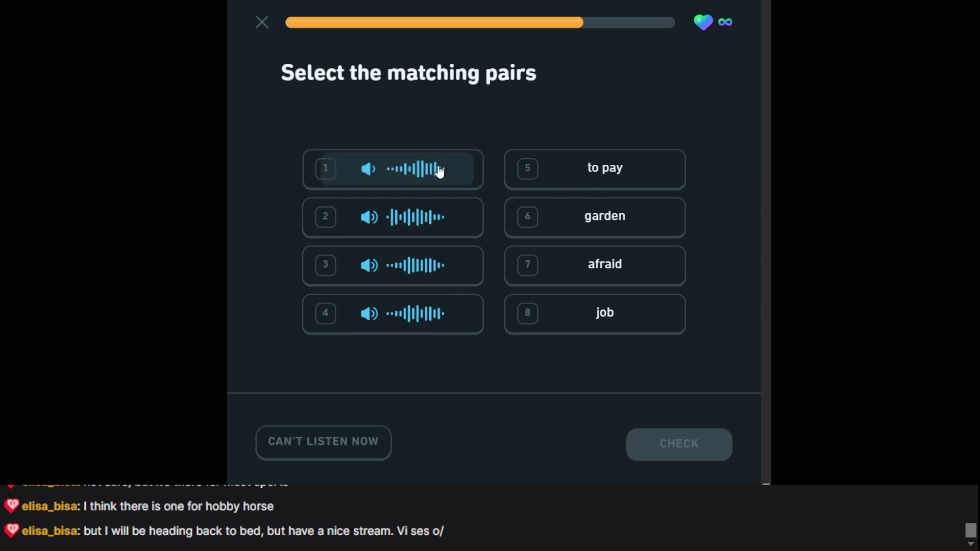
left_click(589, 223)
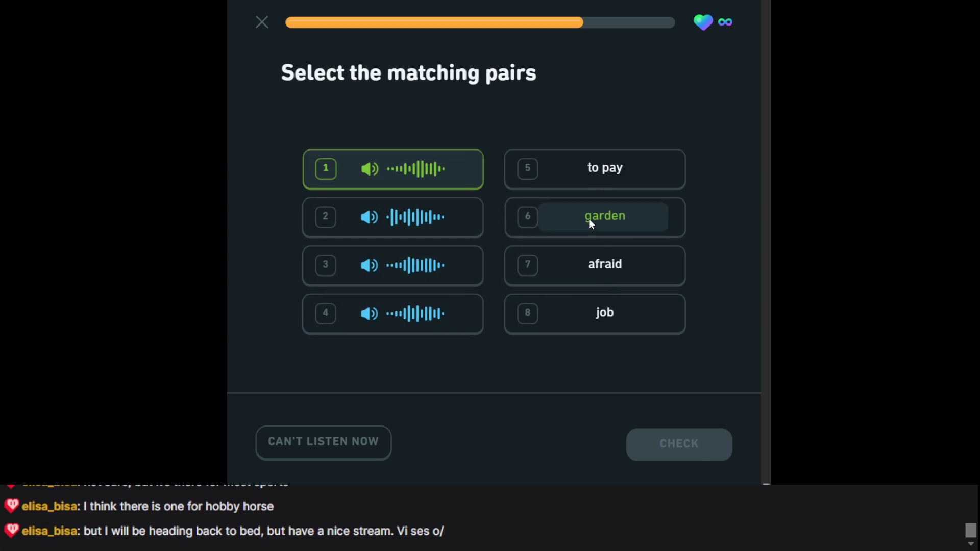
left_click(456, 221)
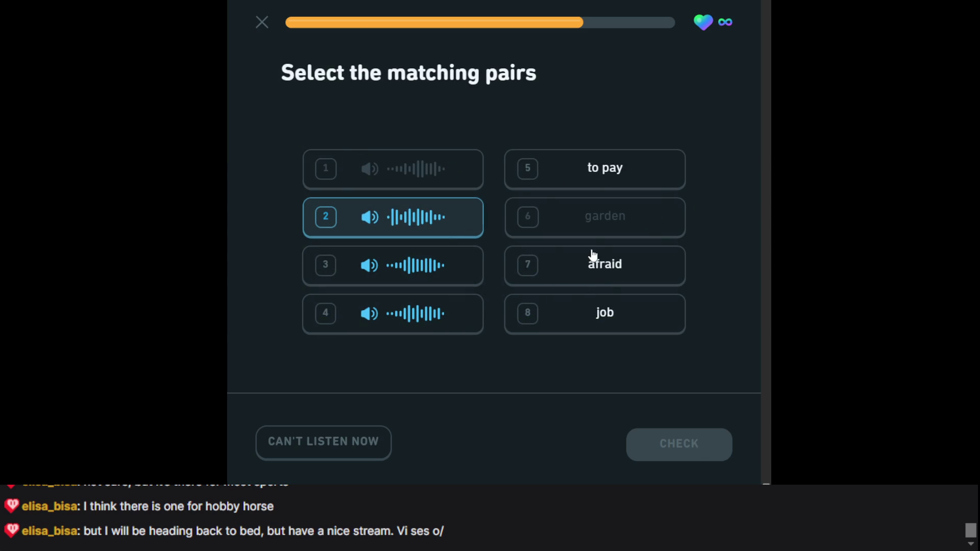
left_click(597, 181)
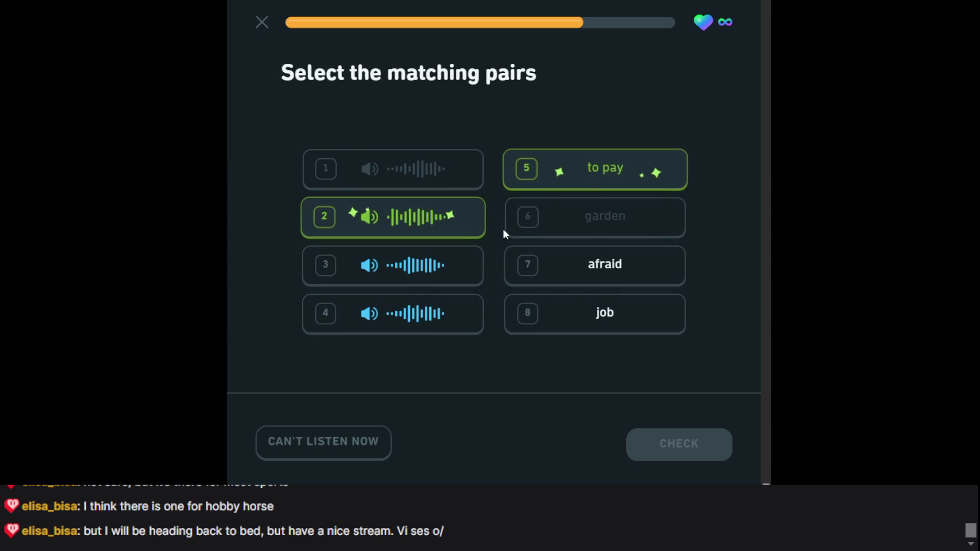
left_click(450, 270)
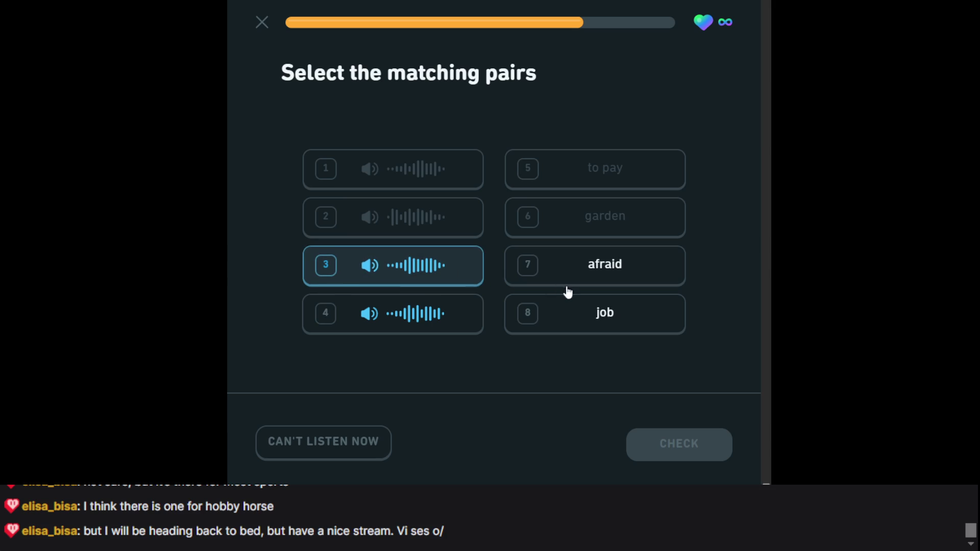
left_click(564, 337)
left_click(443, 333)
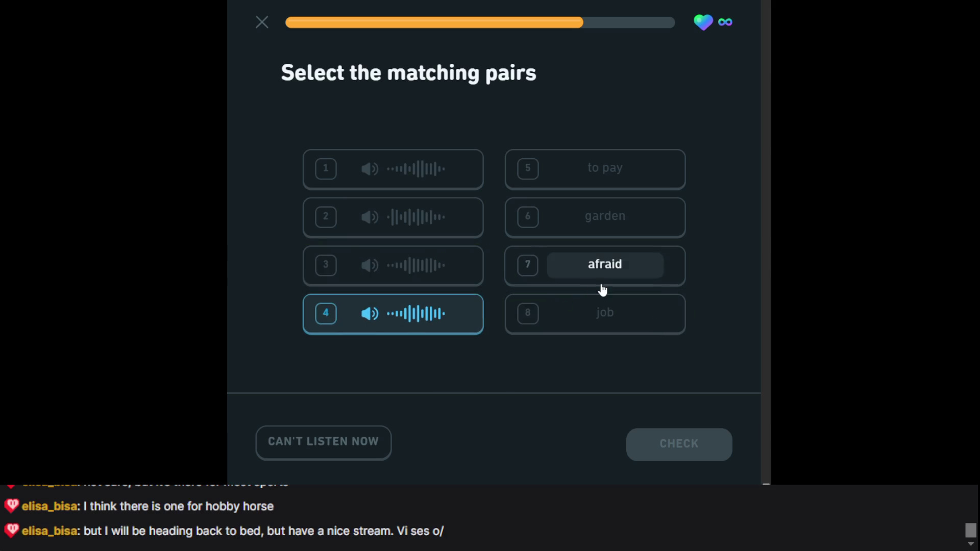
left_click(602, 283)
left_click(690, 443)
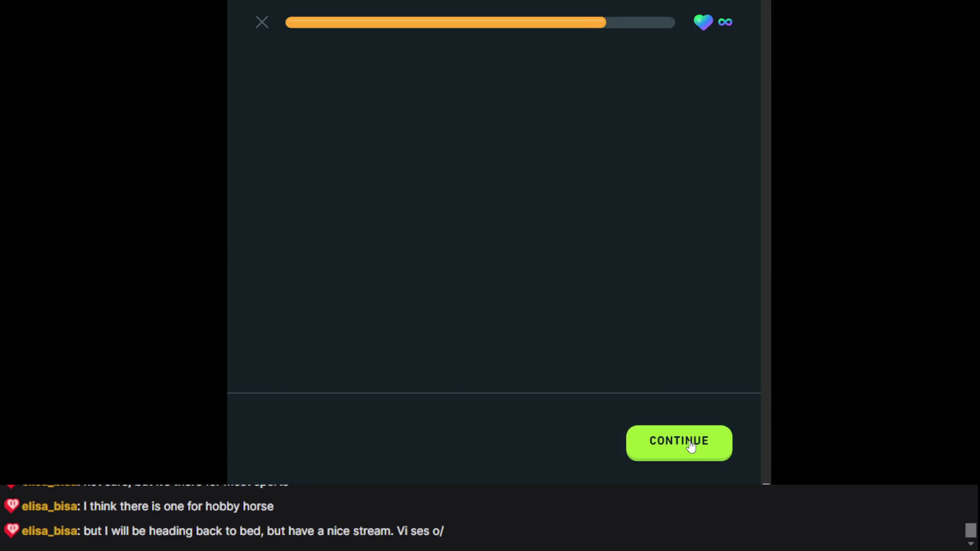
left_click(654, 445)
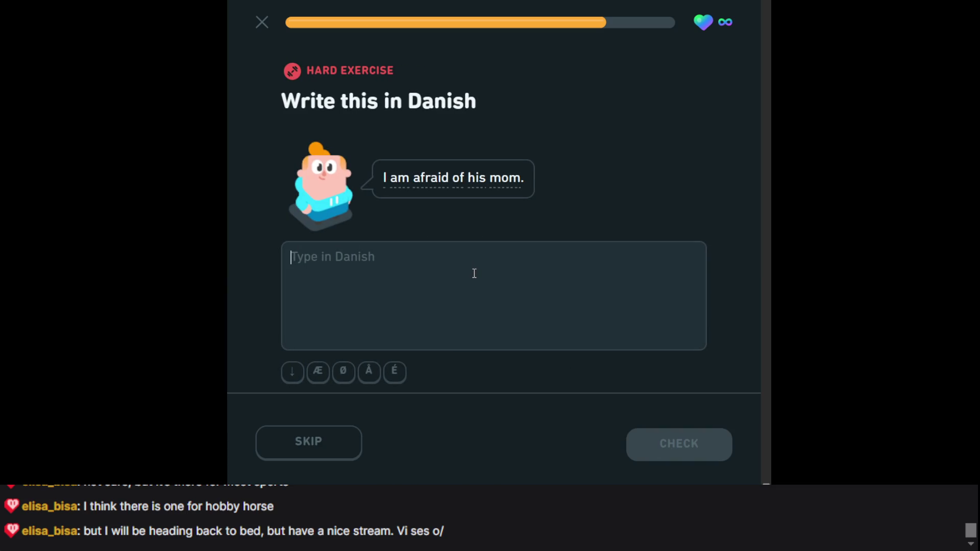
- Answer 'I am afraid of his mom.' with 'Jeg er bange for hans mor' and submit it
type("Jef")
type("e")
key("BackSpace")
key("BackSpace")
key("BackSpace")
type("g er bange for  h")
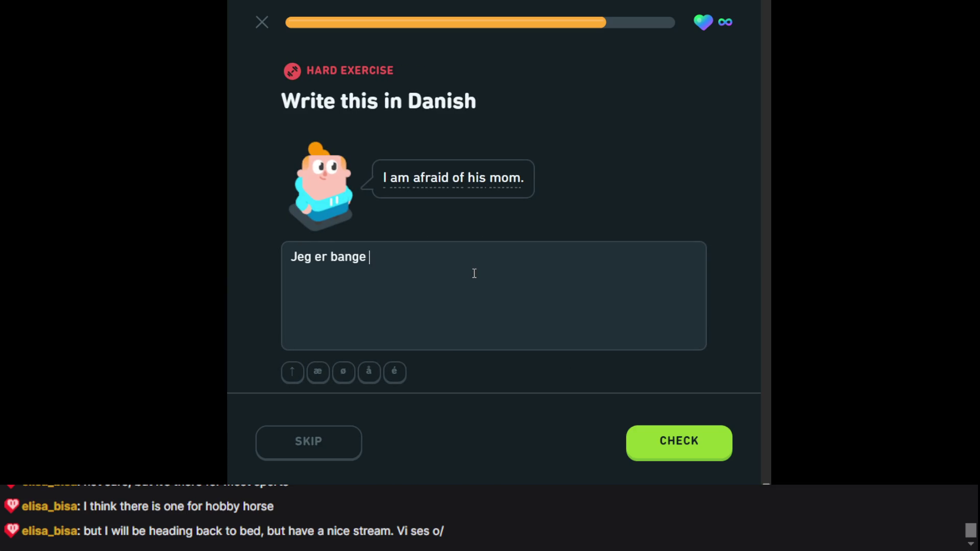
key("BackSpace")
key("BackSpace")
type("hans mor")
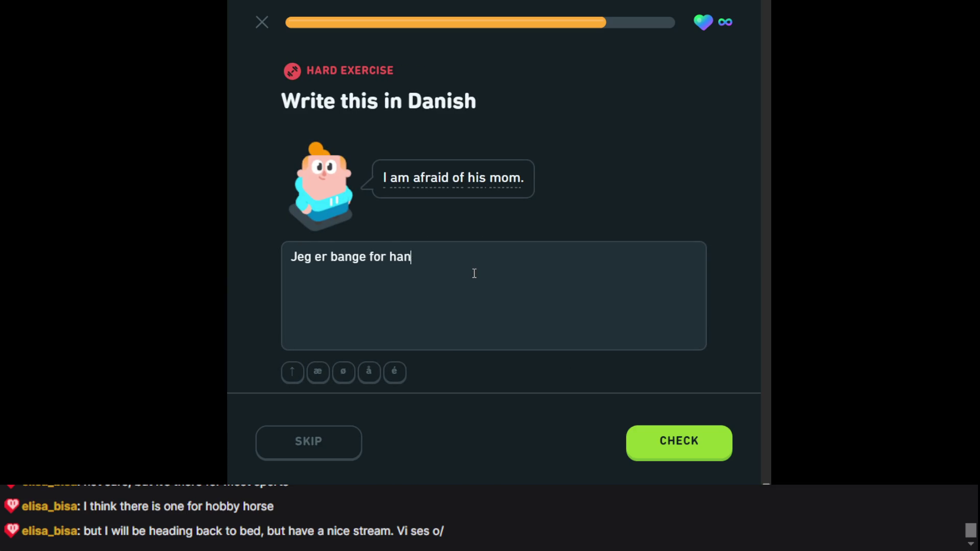
key("Return")
key("Return")
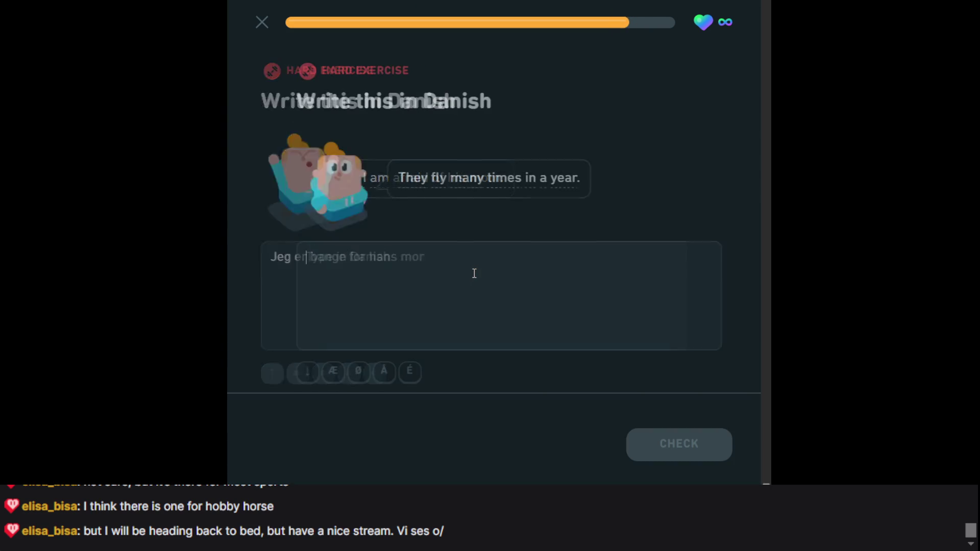
- Translate 'They fly many times in a year.' as 'De flyver mange gange i år' and submit
type("D")
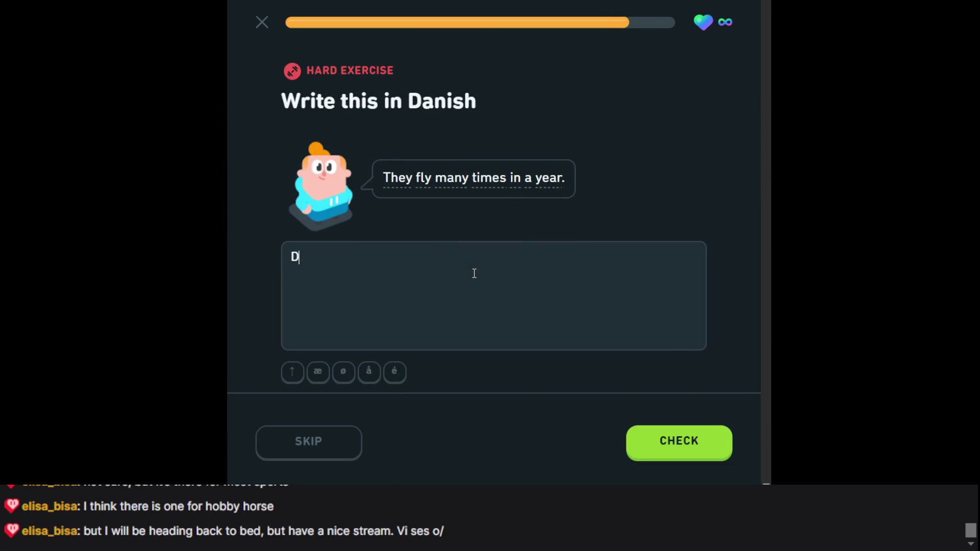
type("e flyver mange gang")
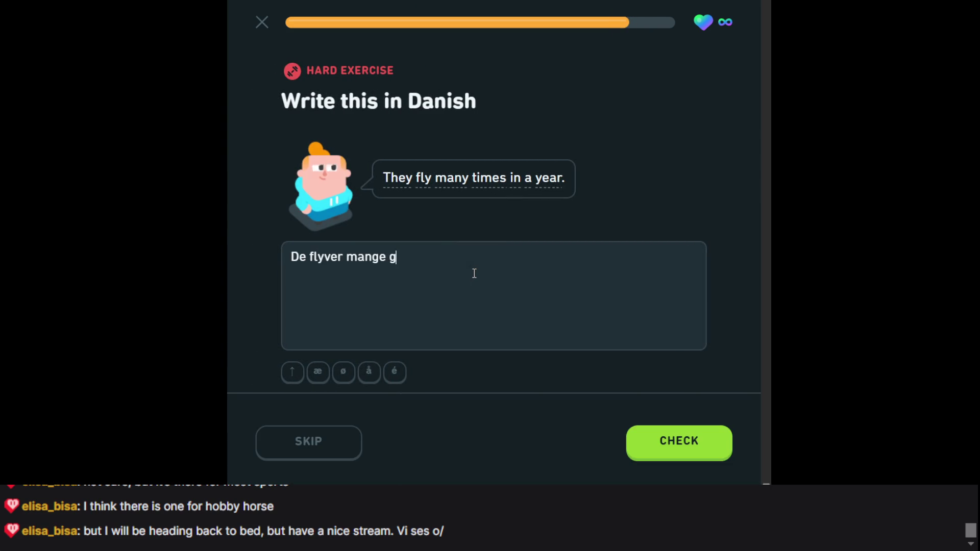
type("e")
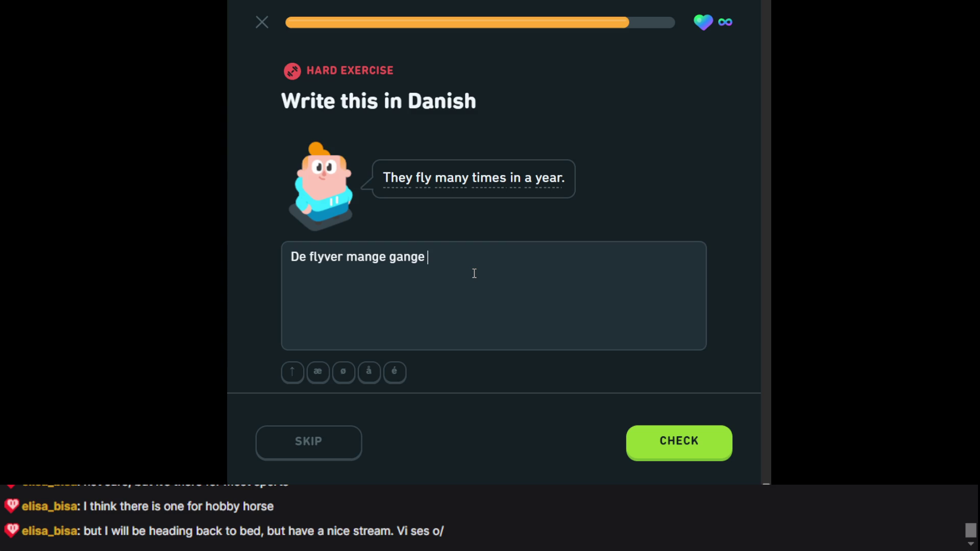
type("i")
type(" år")
key("Return")
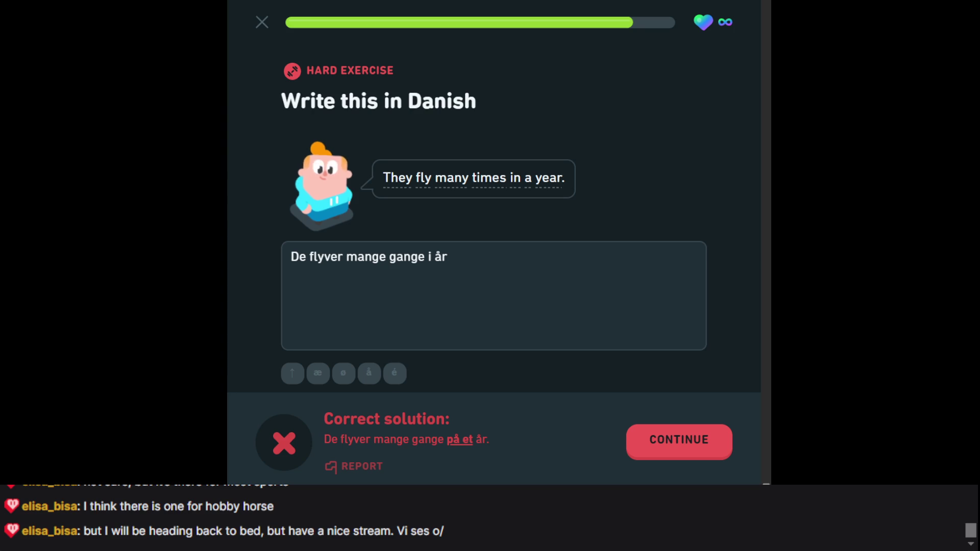
- Move past the wrong-answer feedback, which gives 'på et år' as the correct solution, to the next exercise
left_click(702, 434)
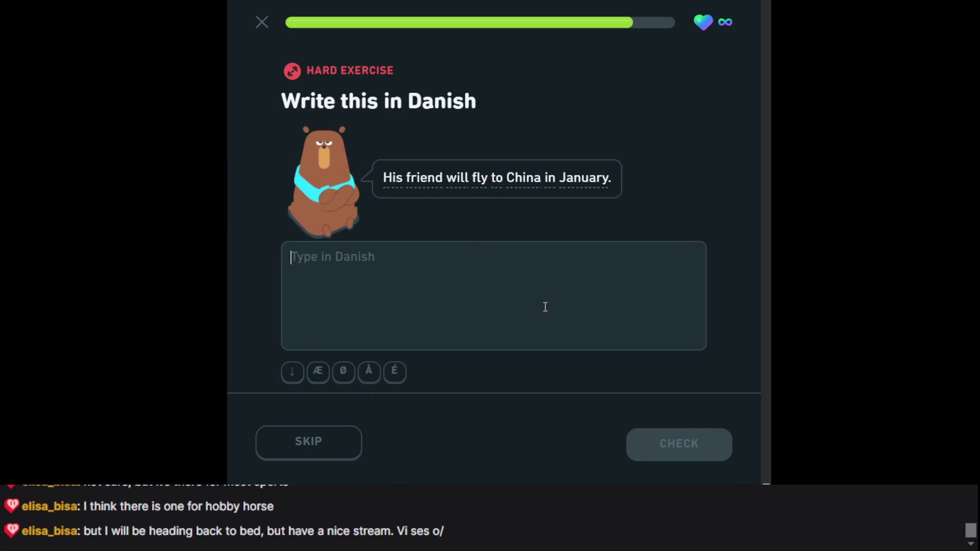
- Translate the China sentence as 'Hans ven flyver til kina i januar' and continue past the correct feedback
type("Hans ven")
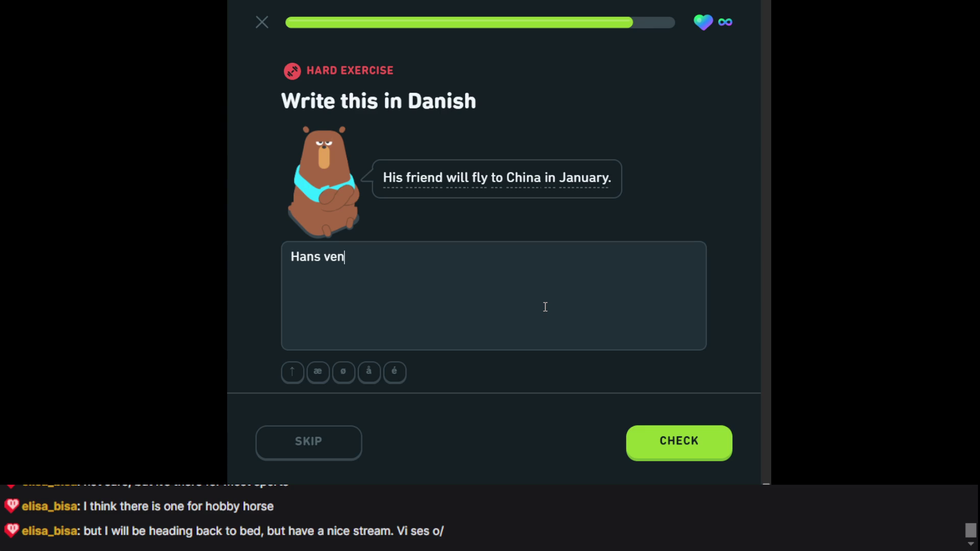
type(" fluver")
key("BackSpace")
key("BackSpace")
key("BackSpace")
key("BackSpace")
type("yver til kina ")
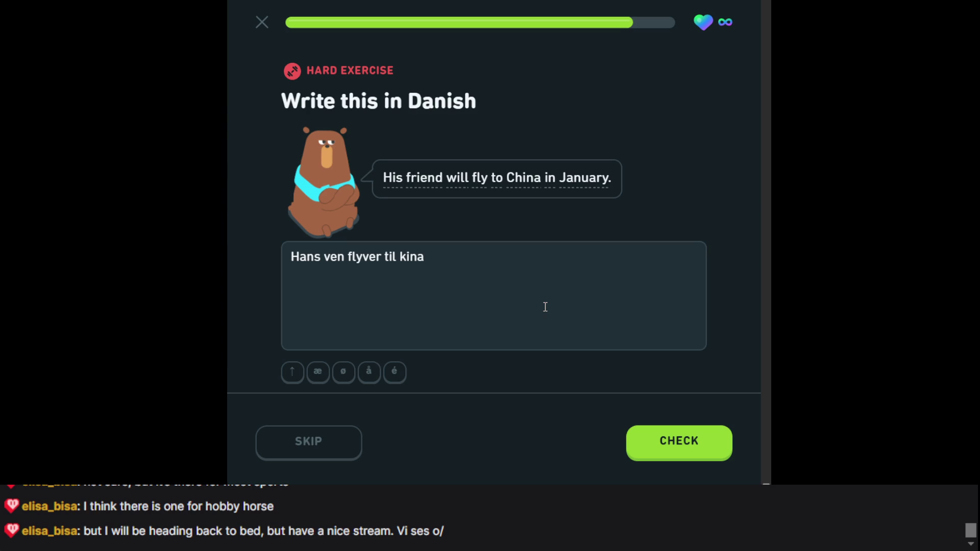
type("i janyar")
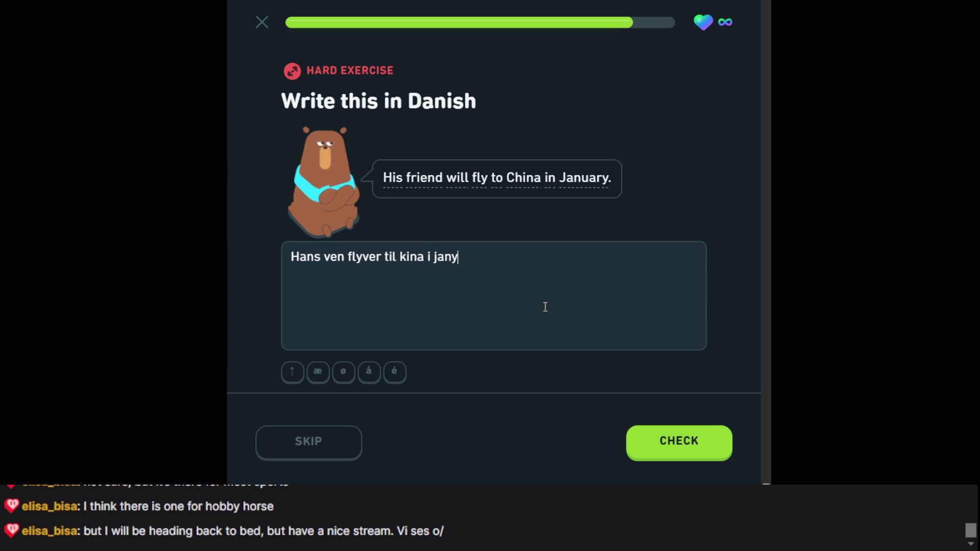
key("BackSpace")
key("BackSpace")
key("BackSpace")
type("uar")
key("Return")
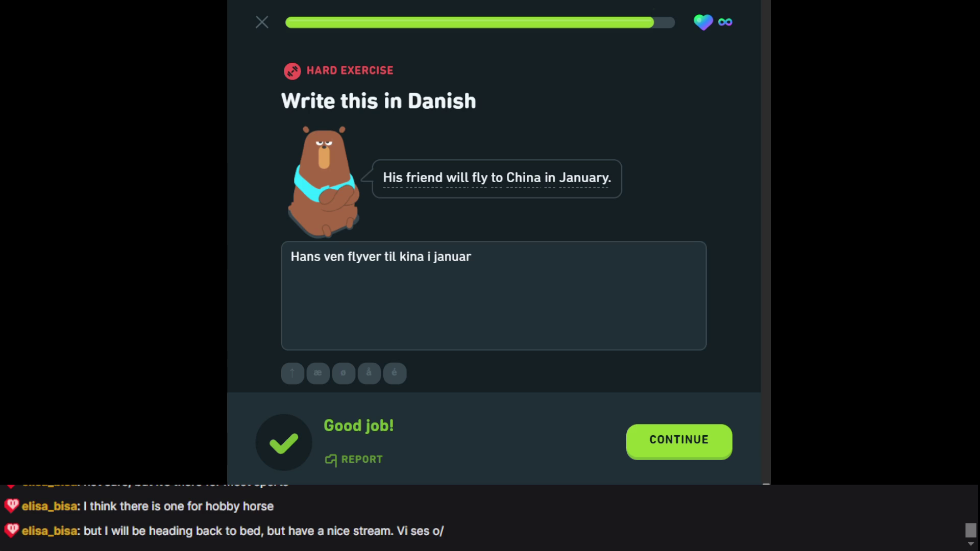
left_click(679, 452)
- Retry the missed sentence by filling in 'på et år' and checking it
left_click(679, 452)
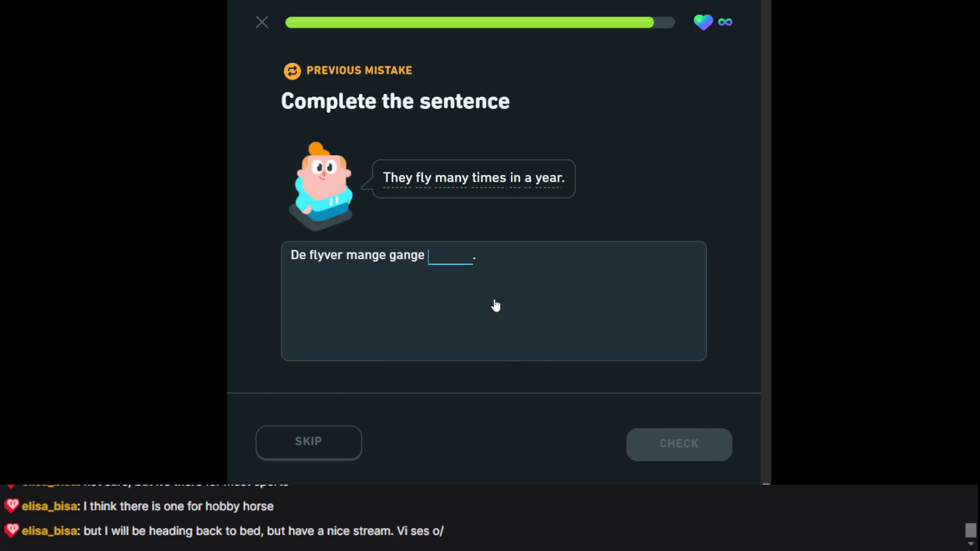
type("p")
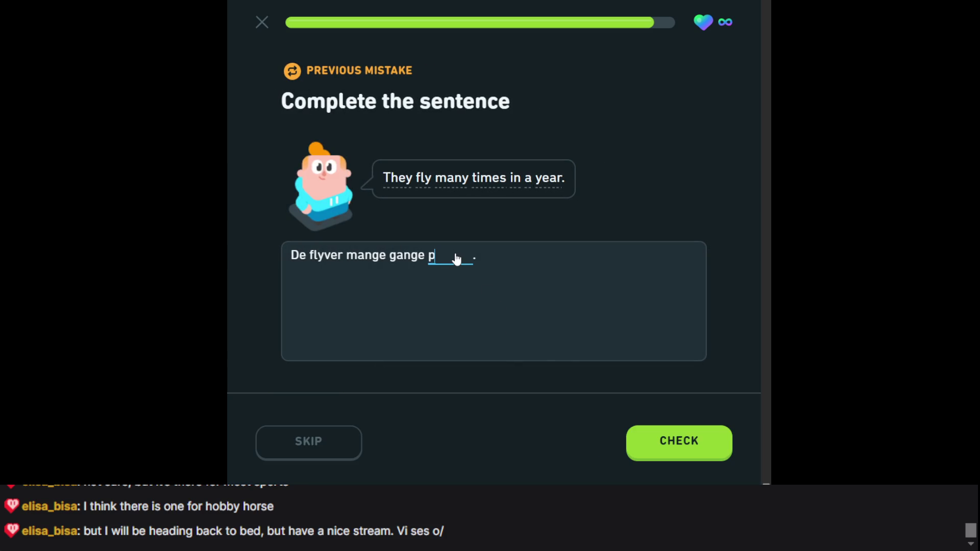
type("¨")
type("a")
key("BackSpace")
type("å")
type(" et o")
key("BackSpace")
type("år")
key("Return")
key("Return")
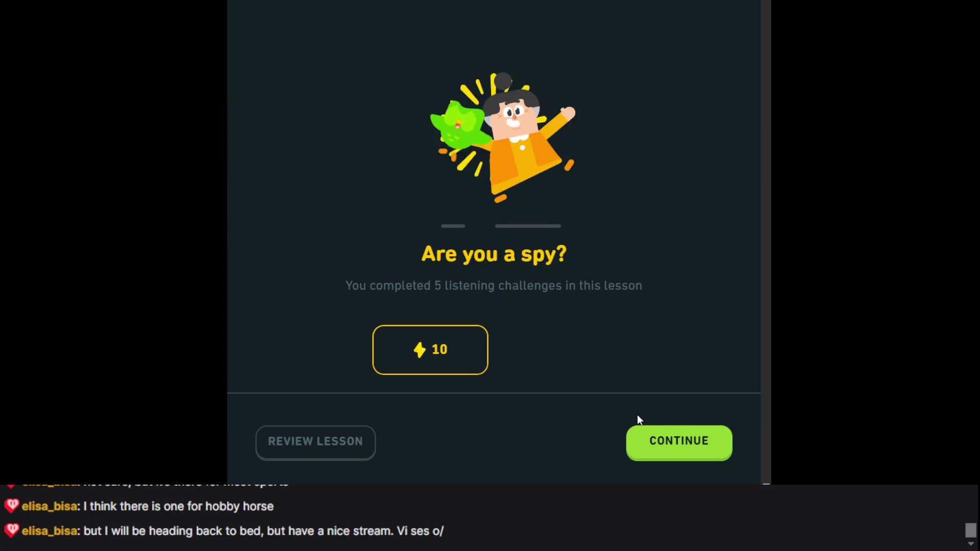
- Continue past the listening challenge, daily quest and gem reward screens to the home page
left_click(665, 449)
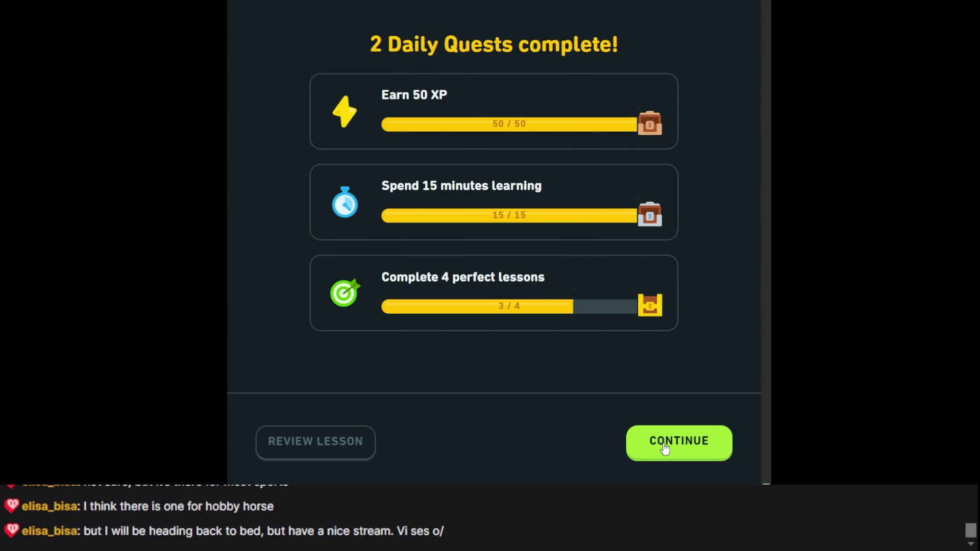
left_click(664, 449)
left_click(665, 449)
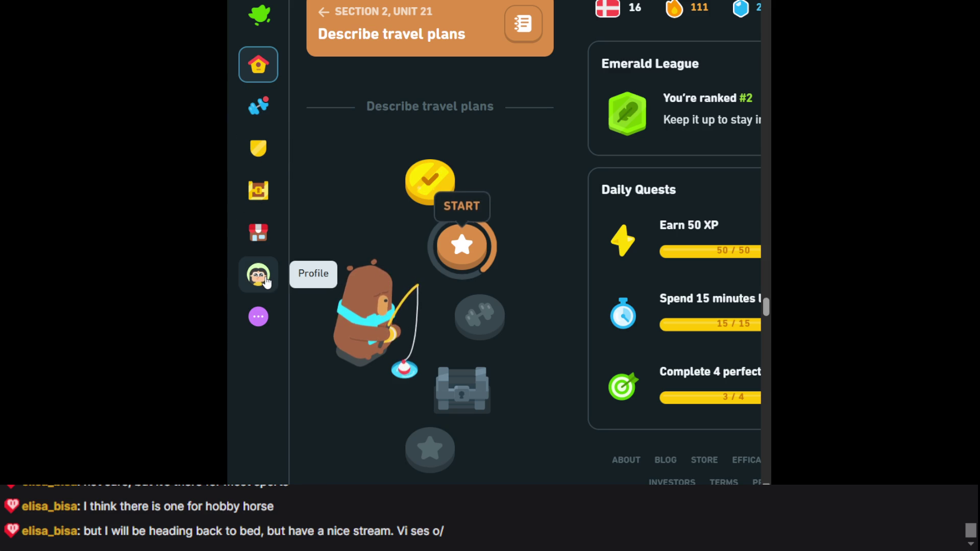
- Open the gem shop from the home page
scroll(503, 170, "right", 3)
scroll(569, 156, "left", 3)
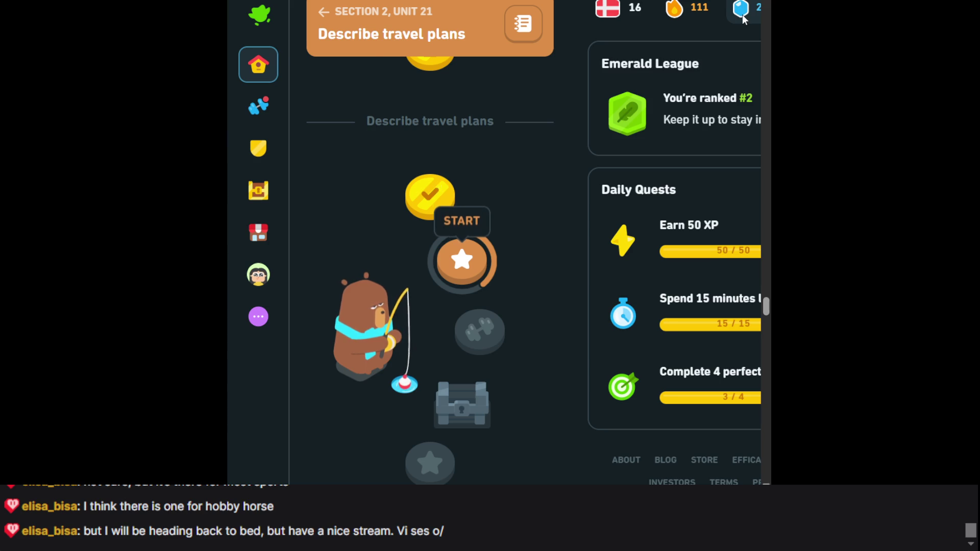
scroll(742, 15, "right", 3)
mouse_move(661, 9)
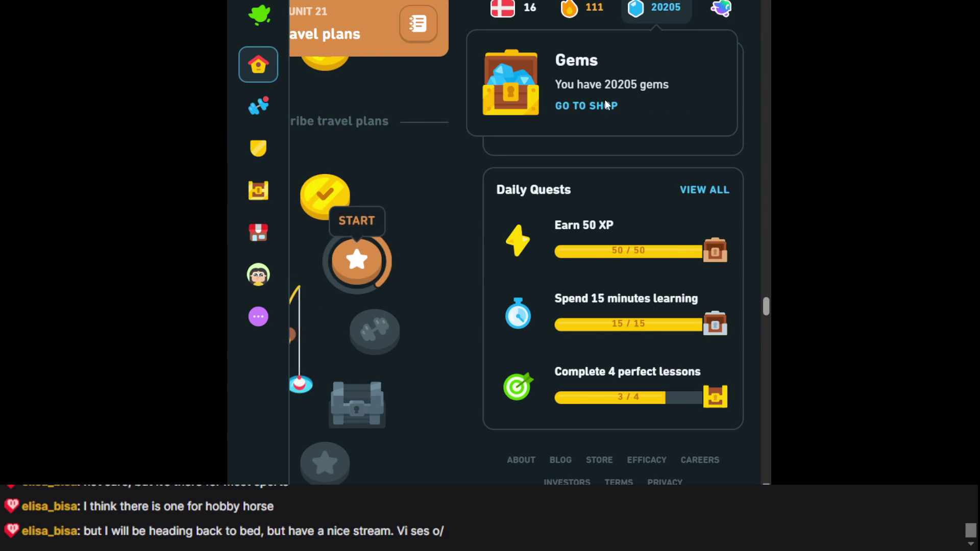
left_click(593, 105)
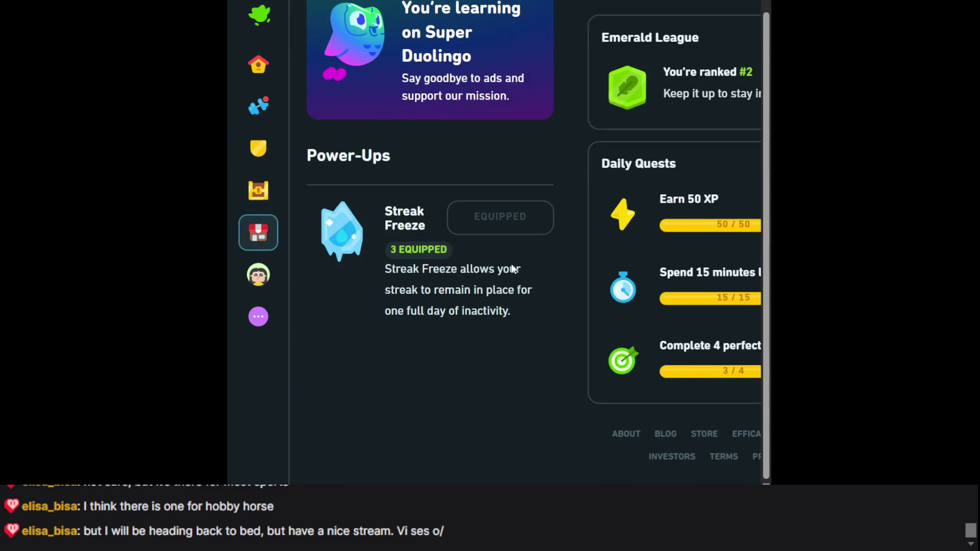
- Browse the shop items, then go to the Practice hub
scroll(513, 268, "up", 1)
scroll(479, 237, "right", 3)
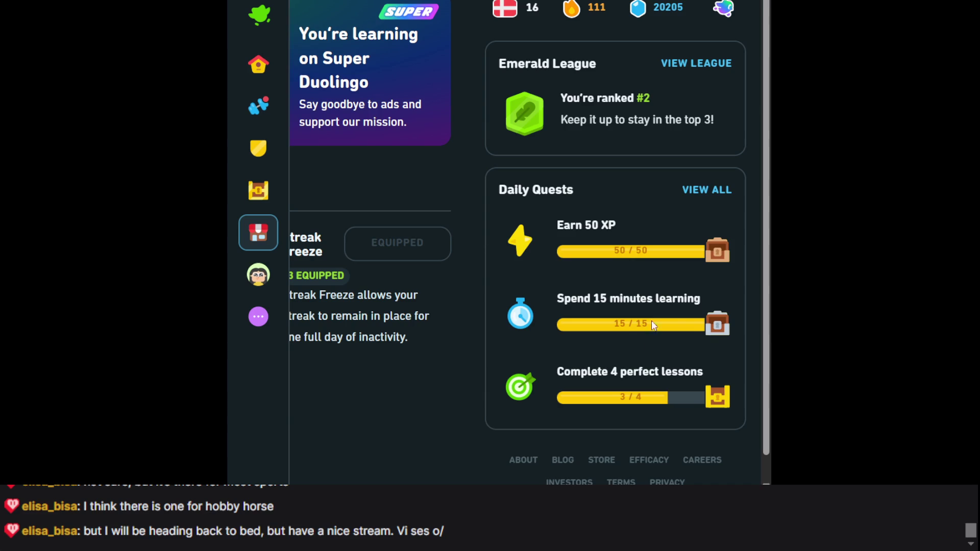
scroll(627, 395, "left", 3)
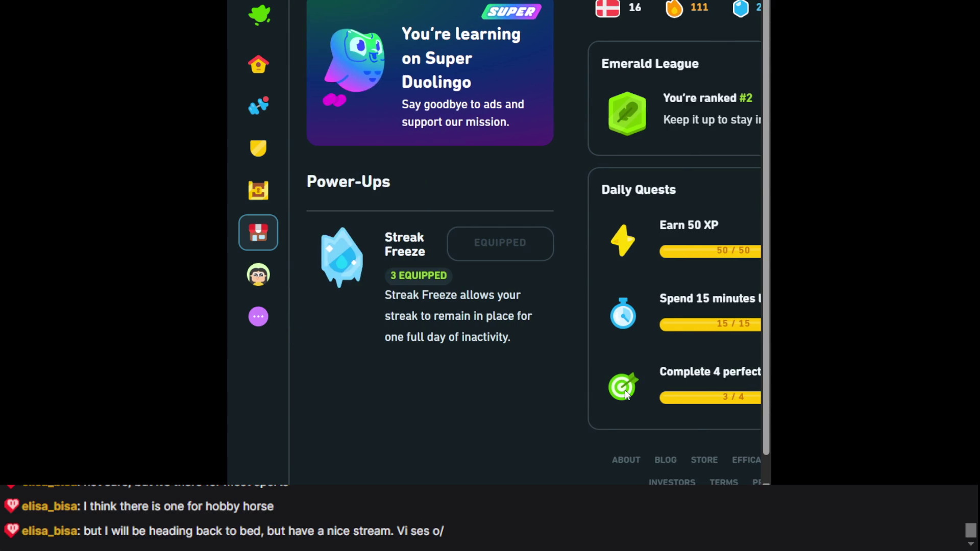
scroll(627, 395, "right", 3)
scroll(627, 395, "down", 1)
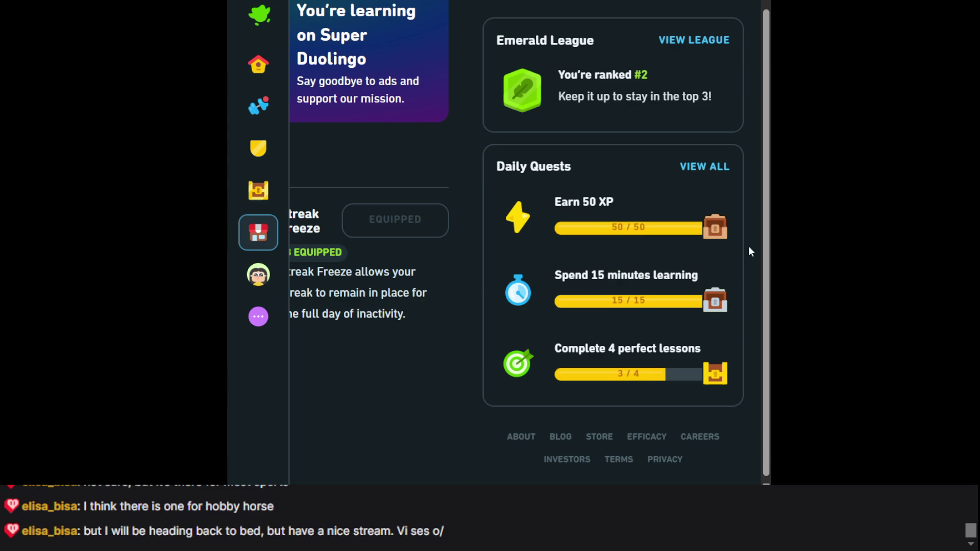
scroll(693, 466, "up", 1)
scroll(703, 339, "down", 1)
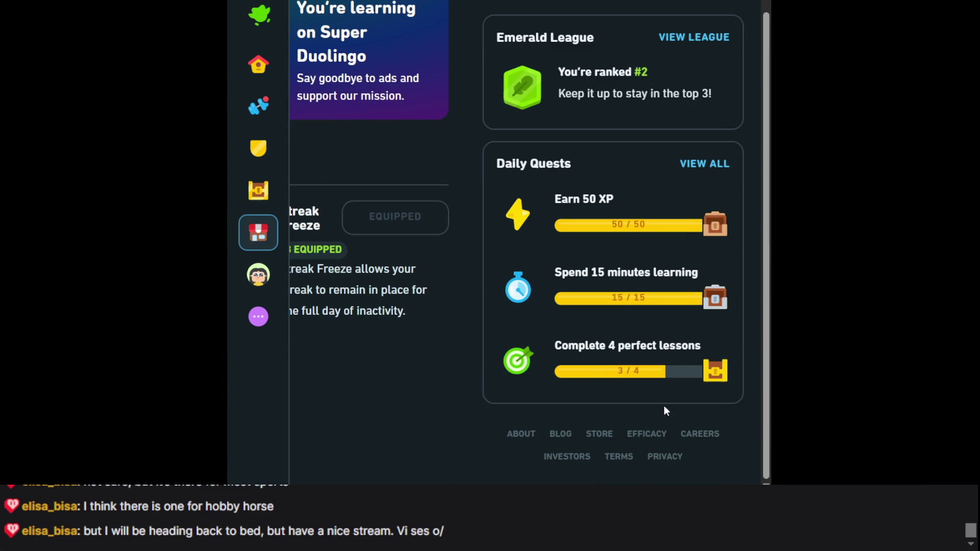
left_click(258, 106)
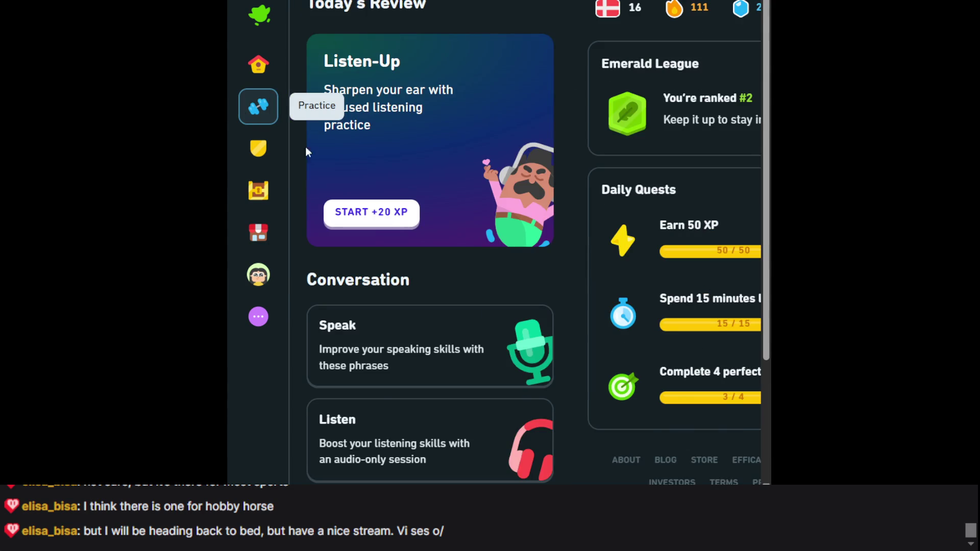
- Open the Mistakes review from the Practice hub and start it past the intro screen
scroll(402, 219, "down", 3)
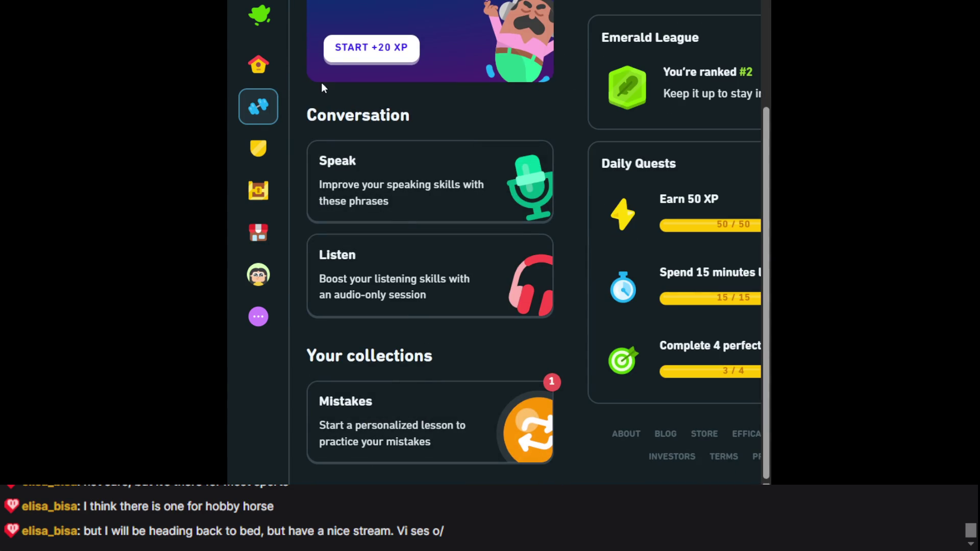
left_click(276, 82)
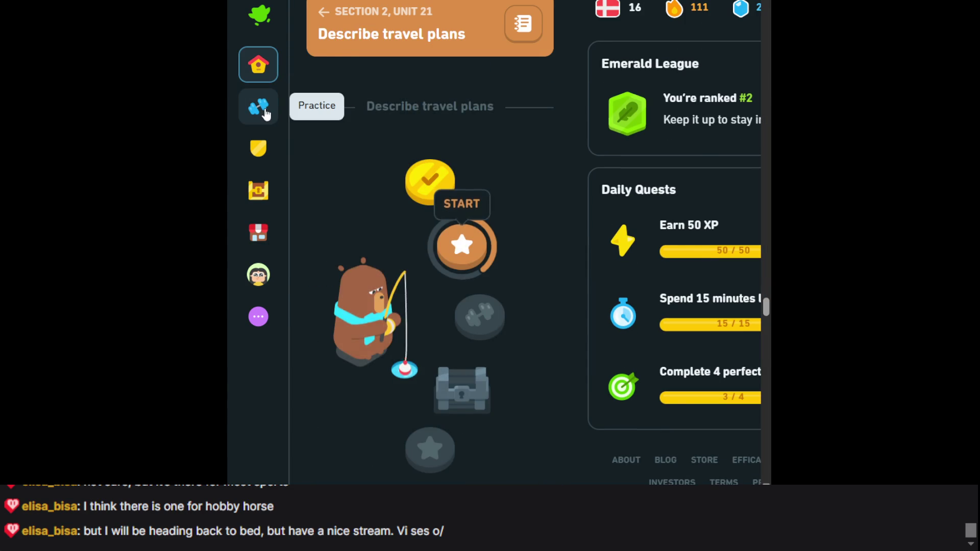
left_click(264, 108)
scroll(438, 409, "down", 3)
left_click(498, 418)
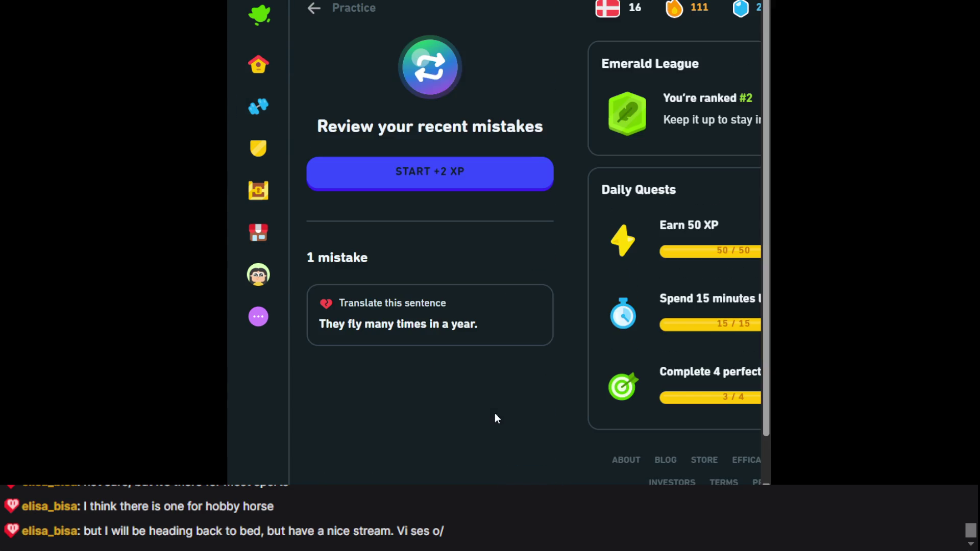
left_click(442, 188)
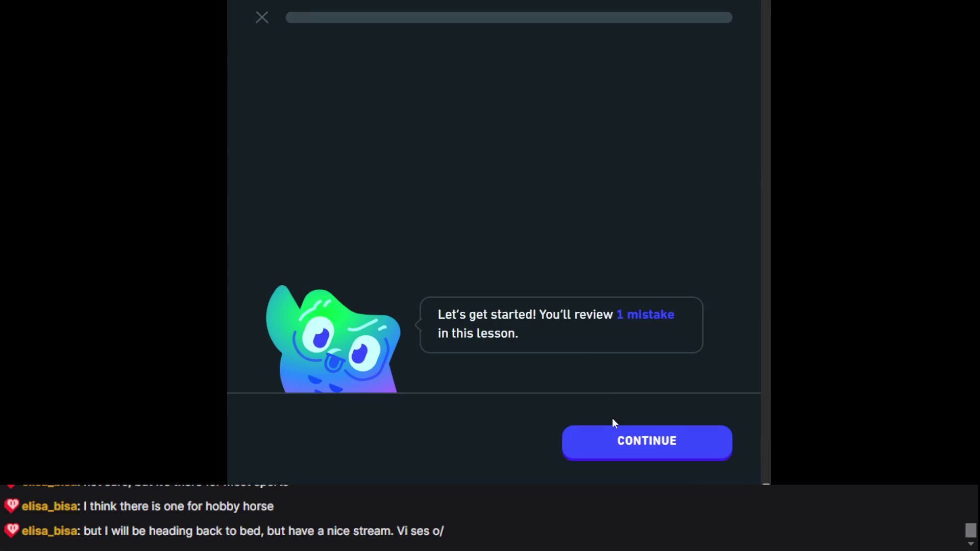
left_click(603, 451)
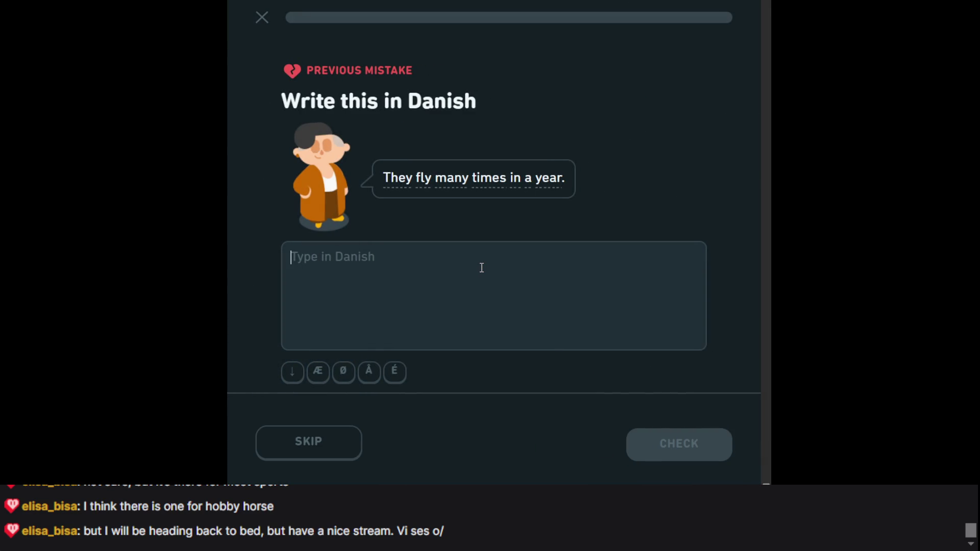
- Submit the Danish translation, continue through the perfect-lesson results and XP Boost, then return to Practice
type("De fluver")
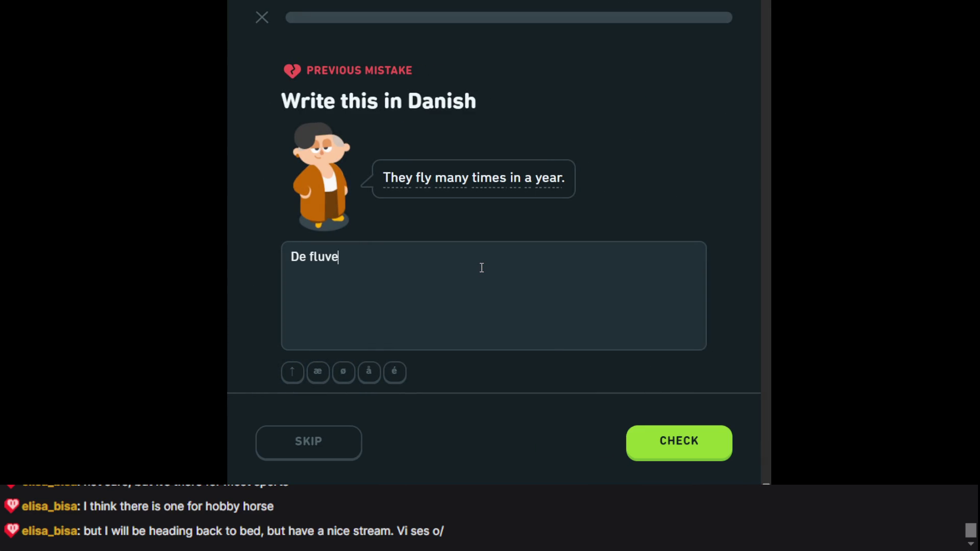
type("ver mange gange på et")
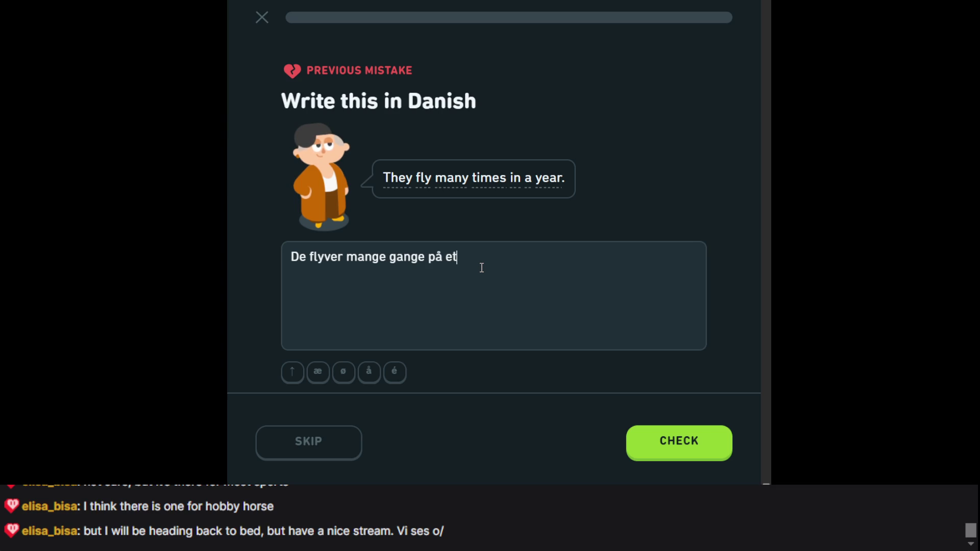
type("år")
key("Return")
key("Return")
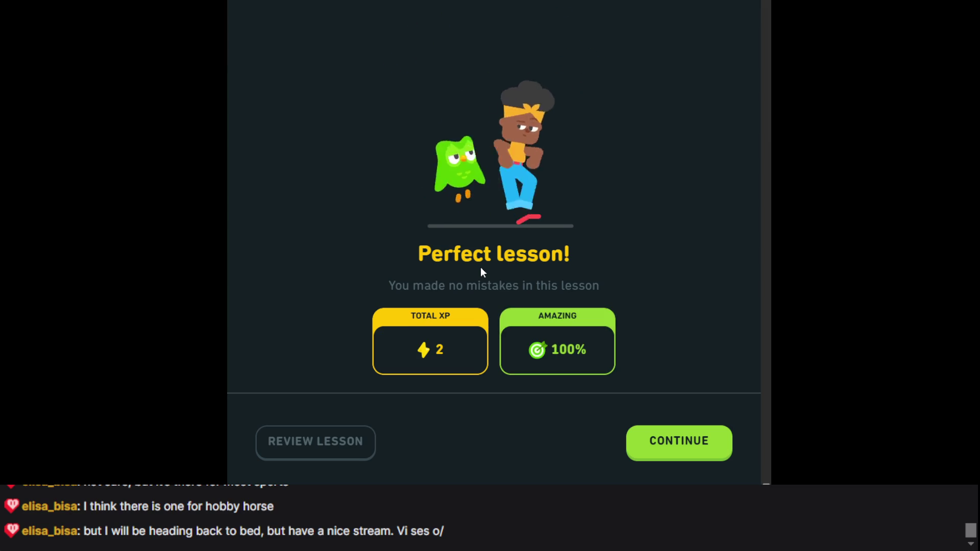
key("Return")
key("Return")
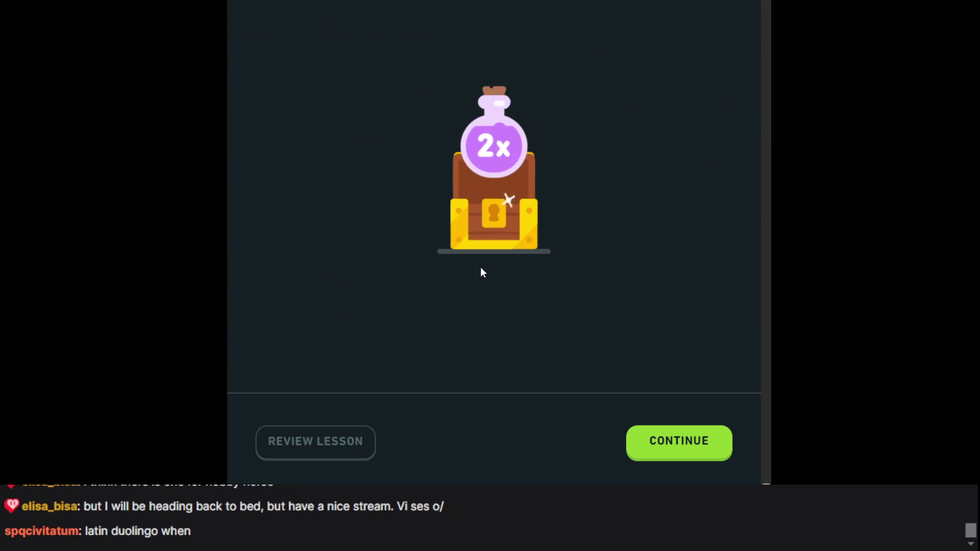
left_click(669, 443)
left_click(653, 453)
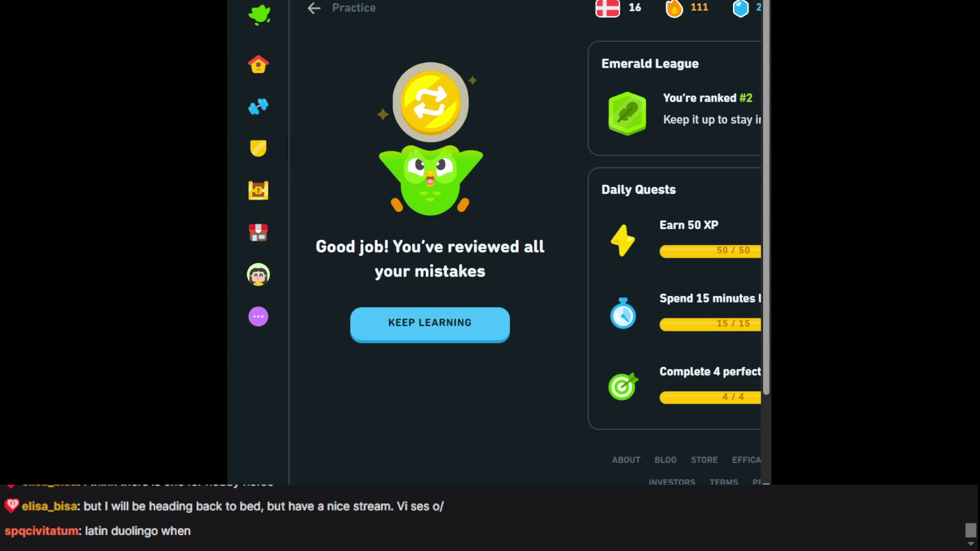
left_click(313, 12)
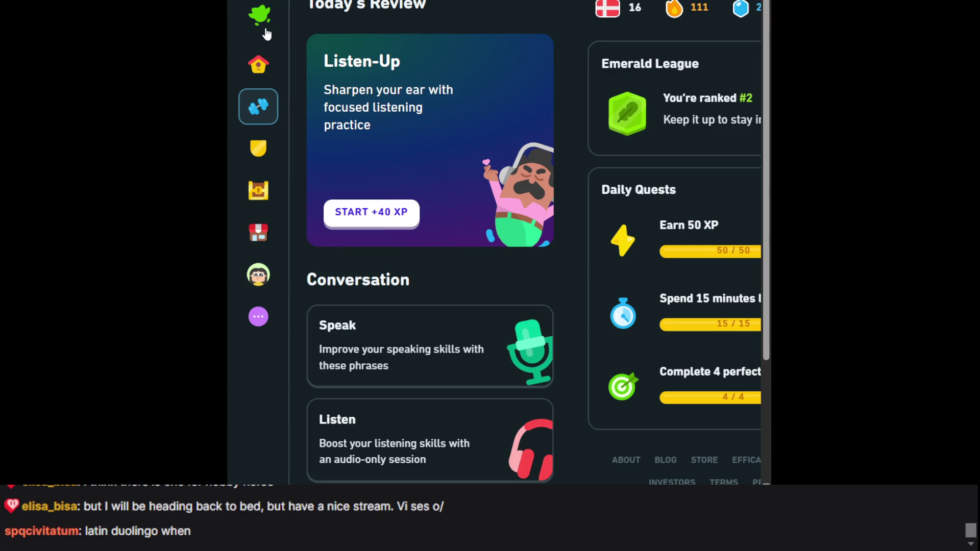
- Open the Learn tab and scroll through the Describe travel plans lesson path
left_click(260, 68)
scroll(547, 151, "down", 10)
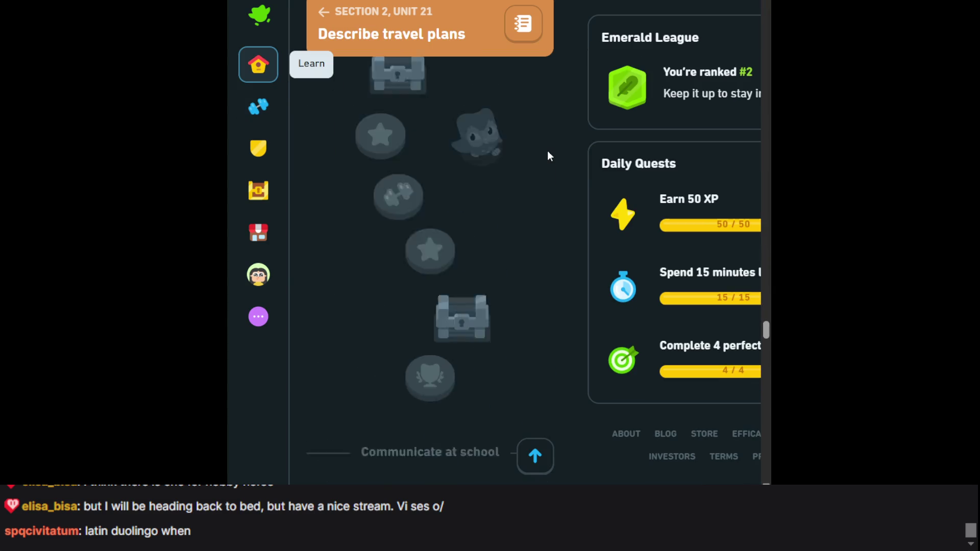
scroll(547, 151, "up", 12)
scroll(547, 151, "up", 5)
scroll(548, 151, "down", 6)
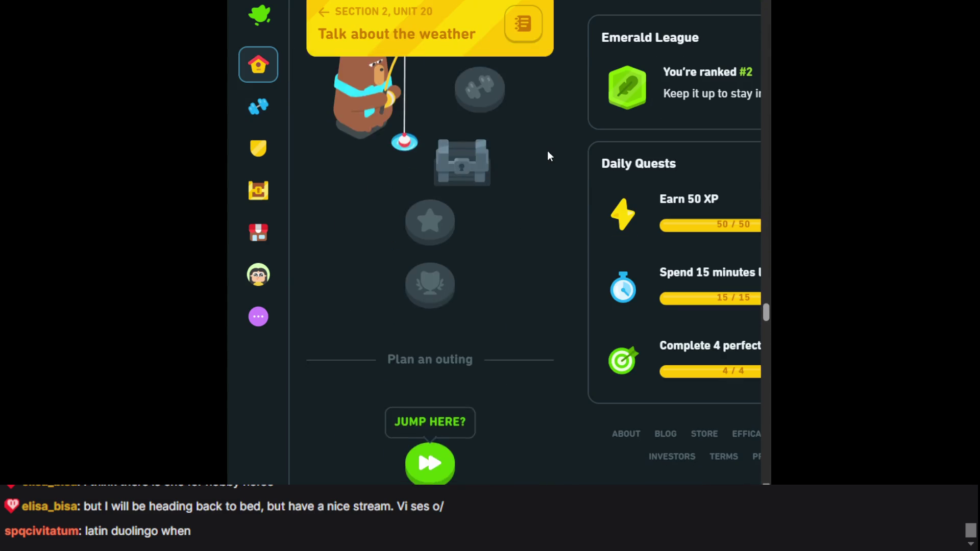
scroll(532, 188, "down", 2)
scroll(532, 187, "right", 1)
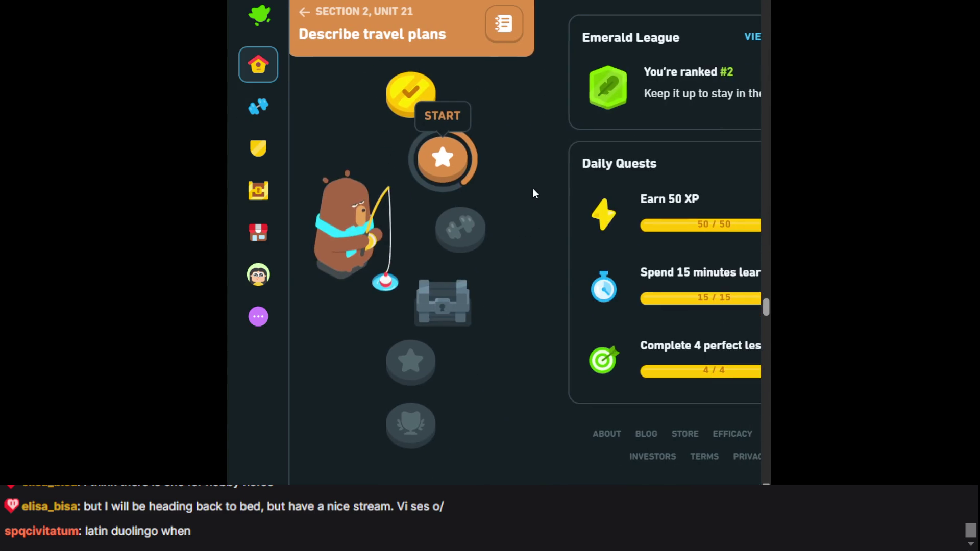
scroll(406, 191, "down", 2)
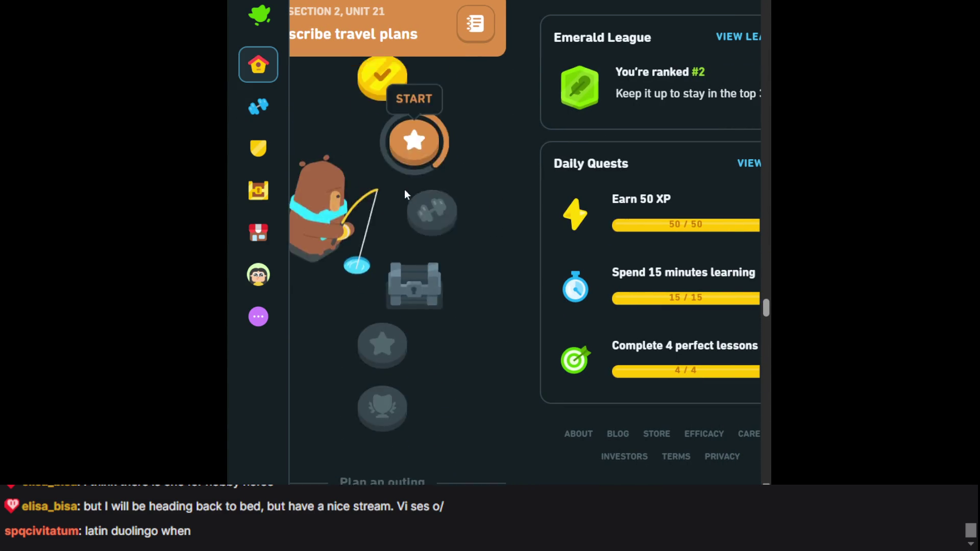
scroll(405, 191, "up", 7)
scroll(405, 191, "left", 1)
scroll(404, 189, "left", 2)
scroll(404, 189, "down", 8)
scroll(404, 189, "up", 4)
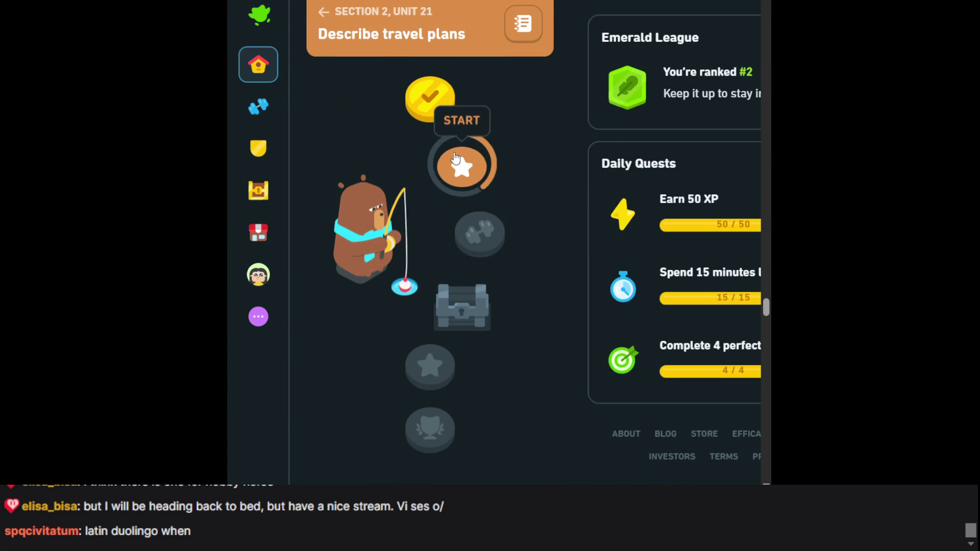
- Preview the current star lesson's details, then go through the Shop to the Profile page
left_click(454, 159)
left_click(258, 106)
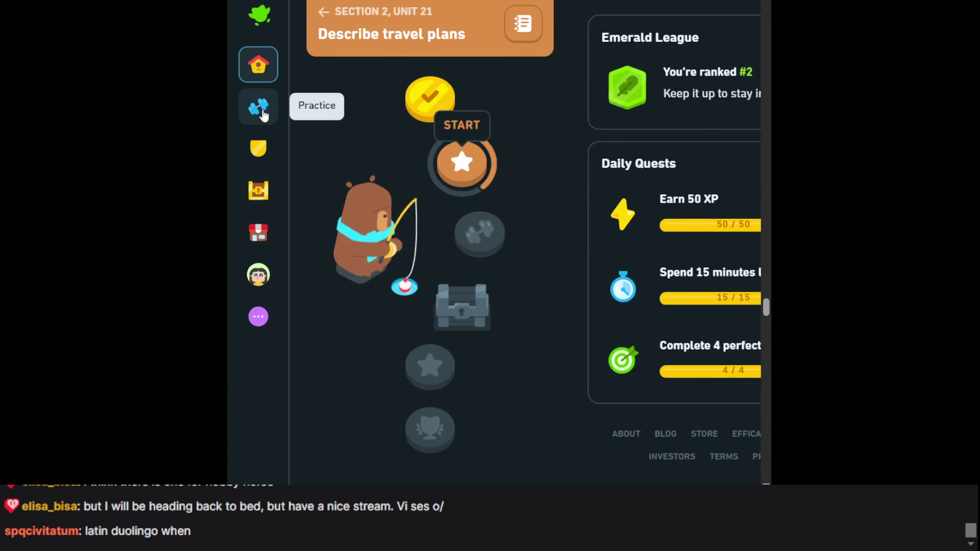
left_click(258, 232)
left_click(258, 274)
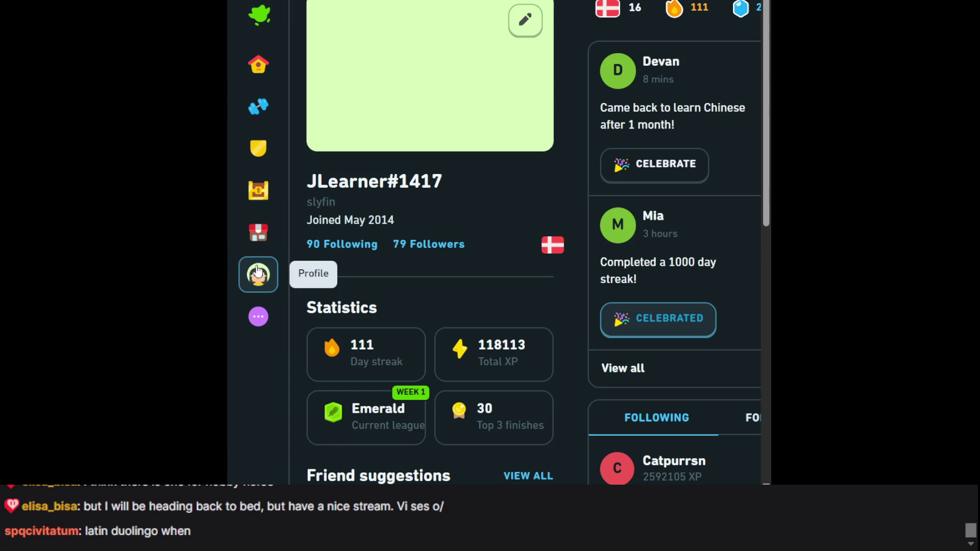
- Scroll the profile and view the list of languages being learned via the Danish flag
scroll(436, 229, "down", 6)
scroll(435, 231, "down", 4)
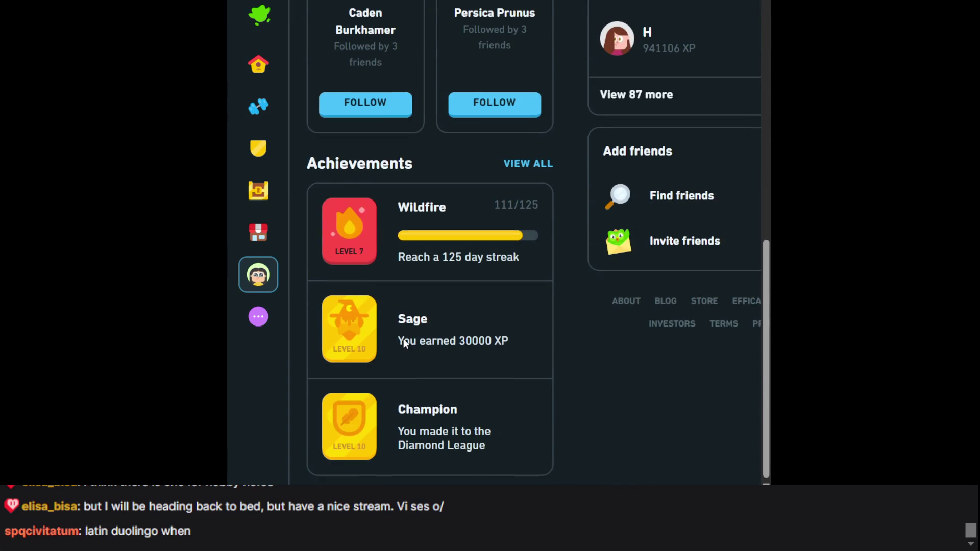
scroll(403, 339, "up", 1)
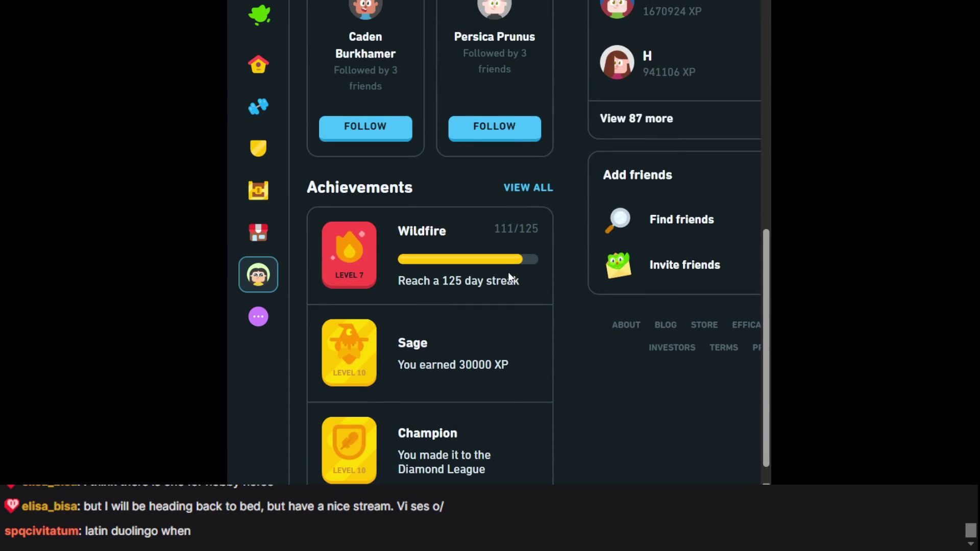
scroll(509, 278, "up", 10)
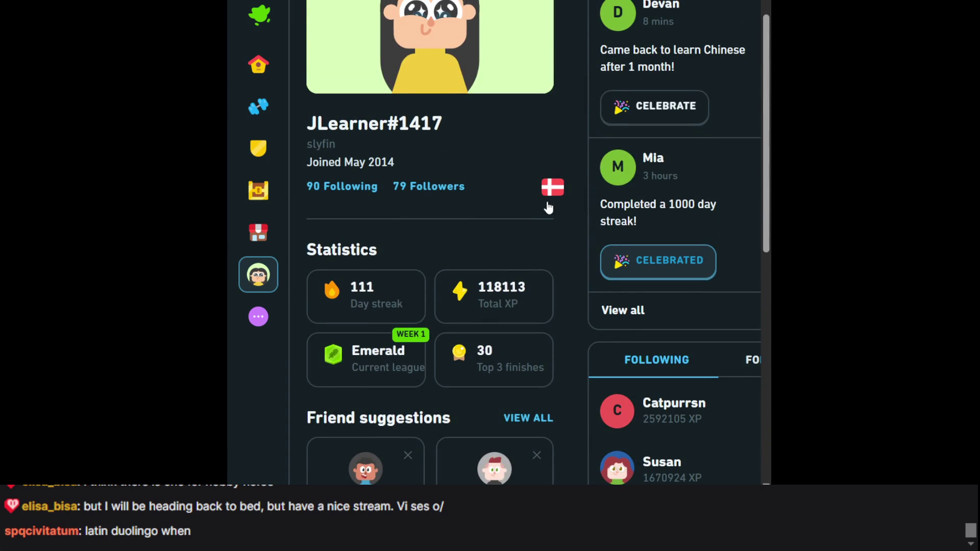
left_click(547, 203)
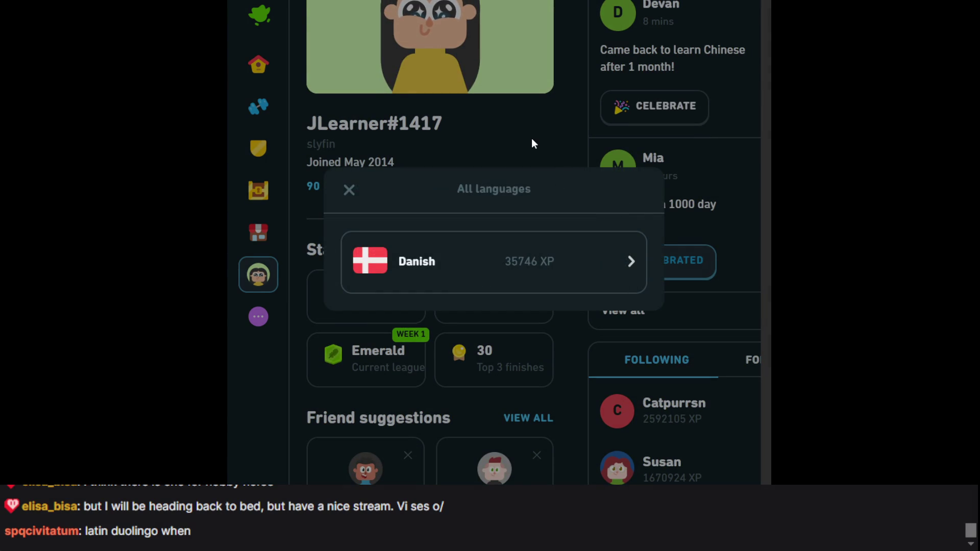
left_click(531, 138)
- Celebrate the friend's post about returning to Chinese after 1 month
left_click(619, 105)
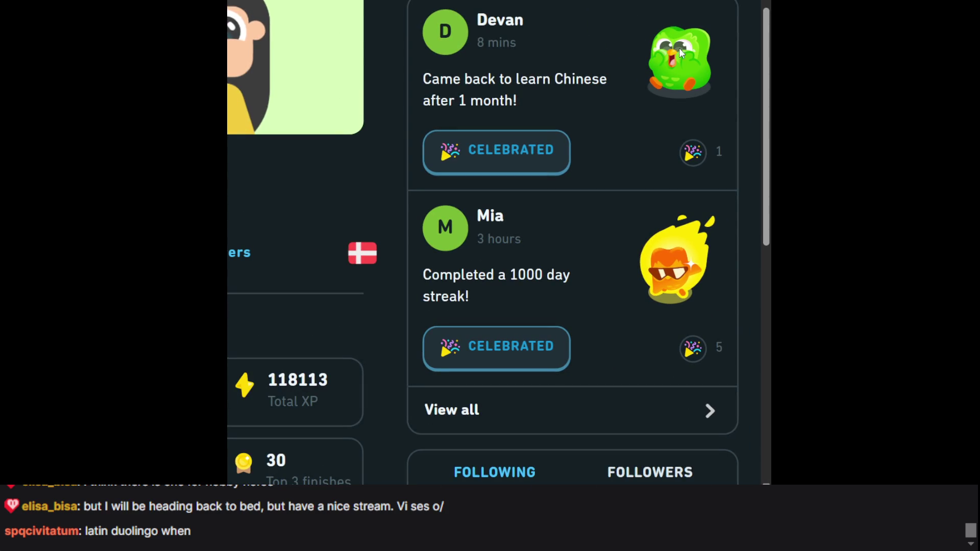
mouse_move(510, 162)
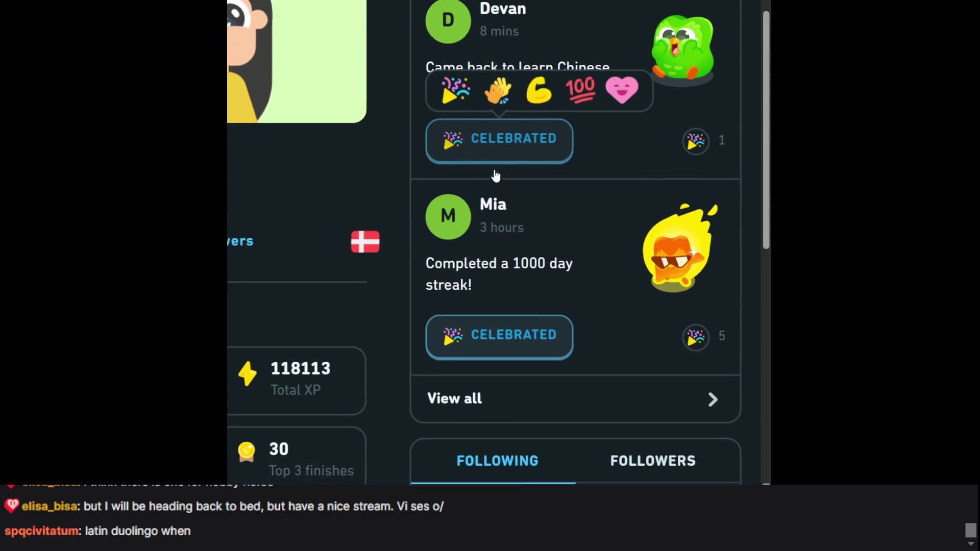
scroll(494, 170, "down", 7)
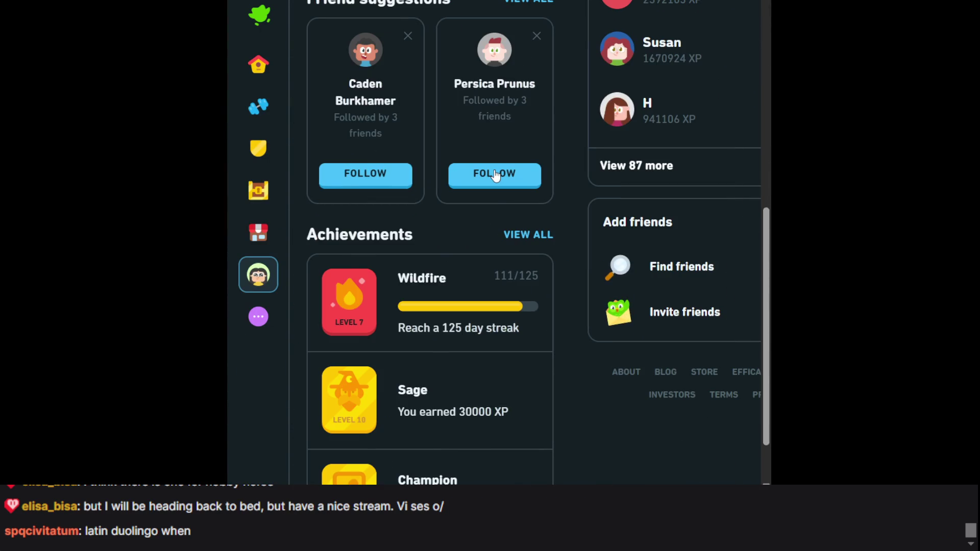
- Browse Duolingo's shop, quests and leaderboard pages, scroll through the profile, and return to Learn
left_click(253, 246)
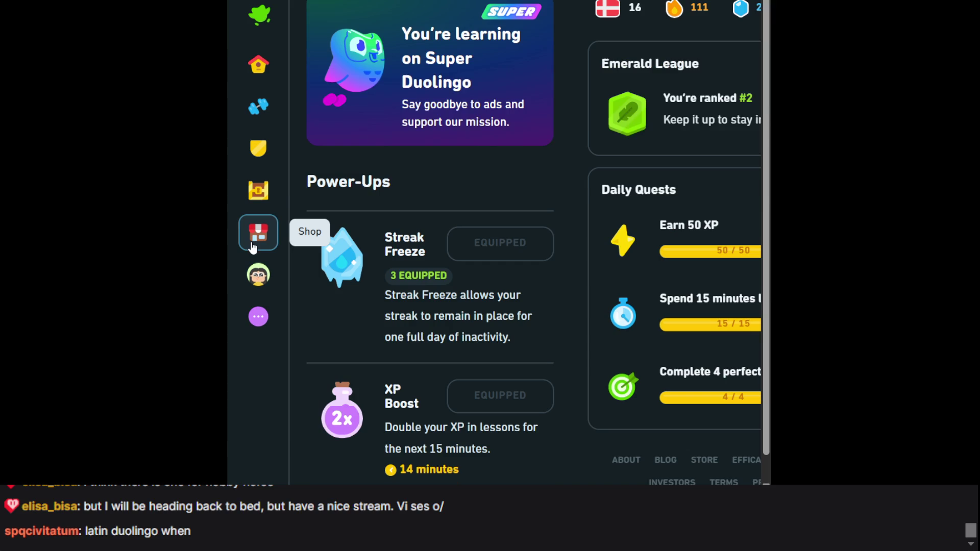
left_click(275, 196)
left_click(266, 152)
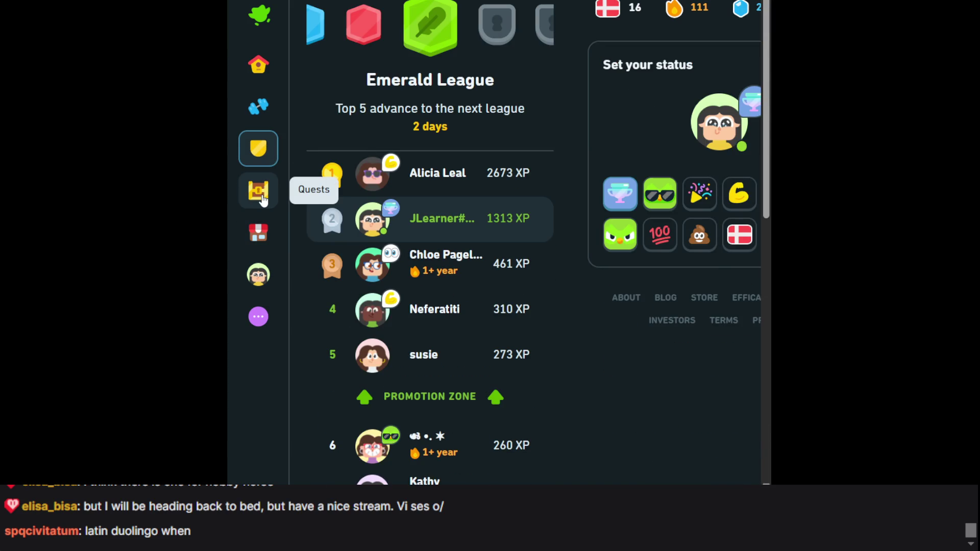
left_click(264, 200)
left_click(262, 234)
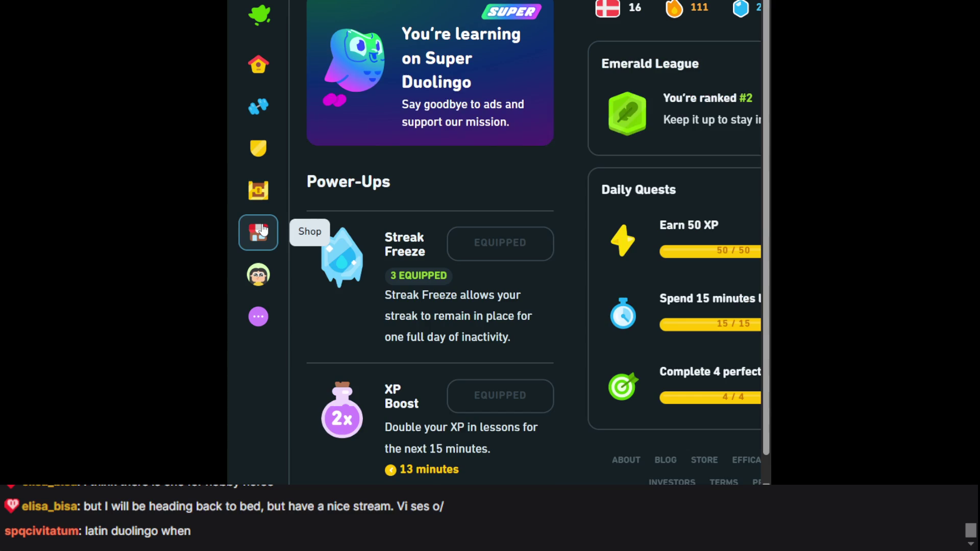
left_click(264, 290)
scroll(379, 238, "down", 10)
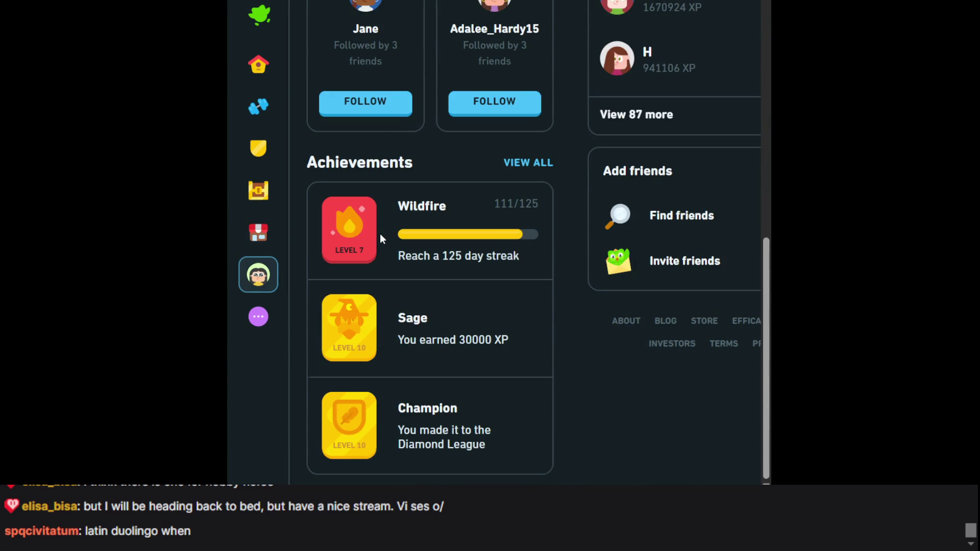
scroll(380, 238, "up", 8)
scroll(380, 236, "up", 3)
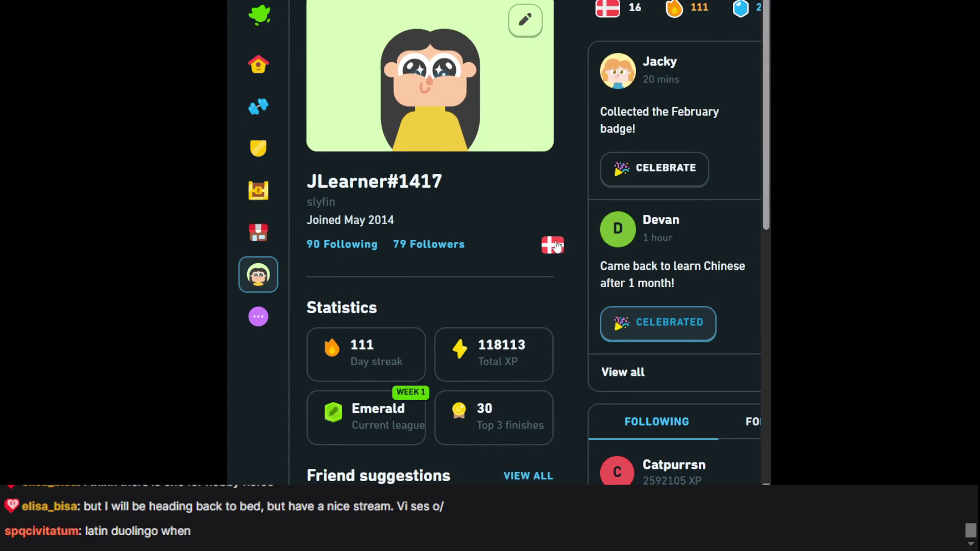
left_click(271, 65)
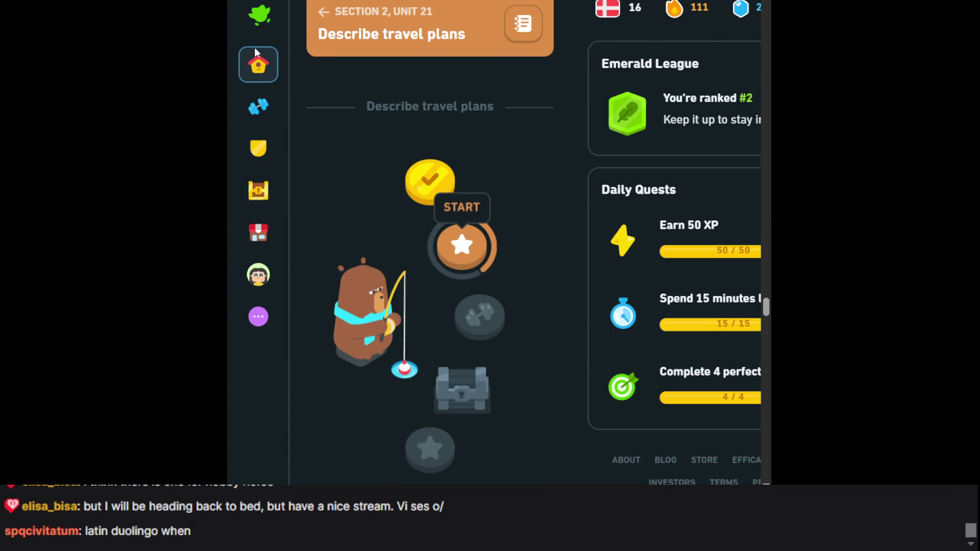
- Revisit the Emerald League leaderboard, daily quests, power-up shop and profile, then go back to the path
left_click(258, 148)
left_click(258, 194)
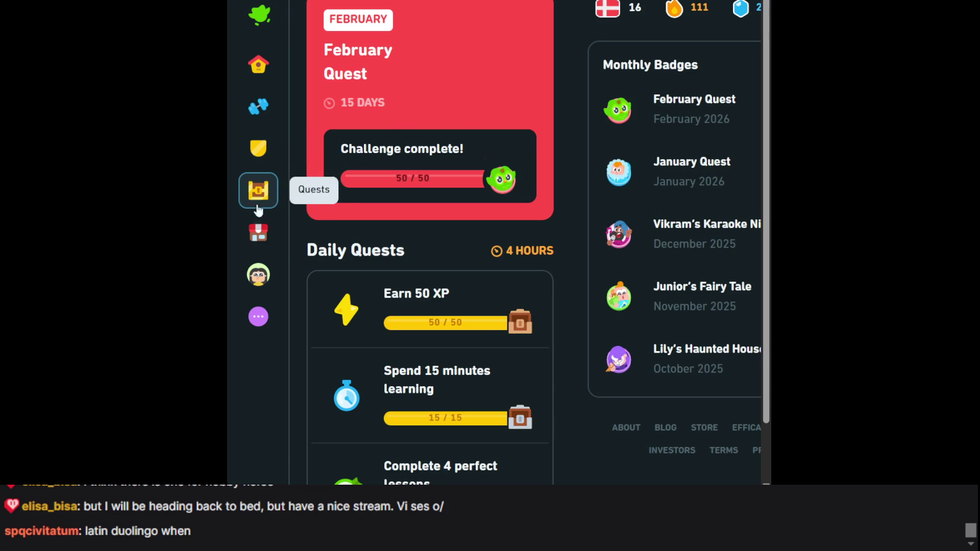
left_click(258, 231)
left_click(258, 265)
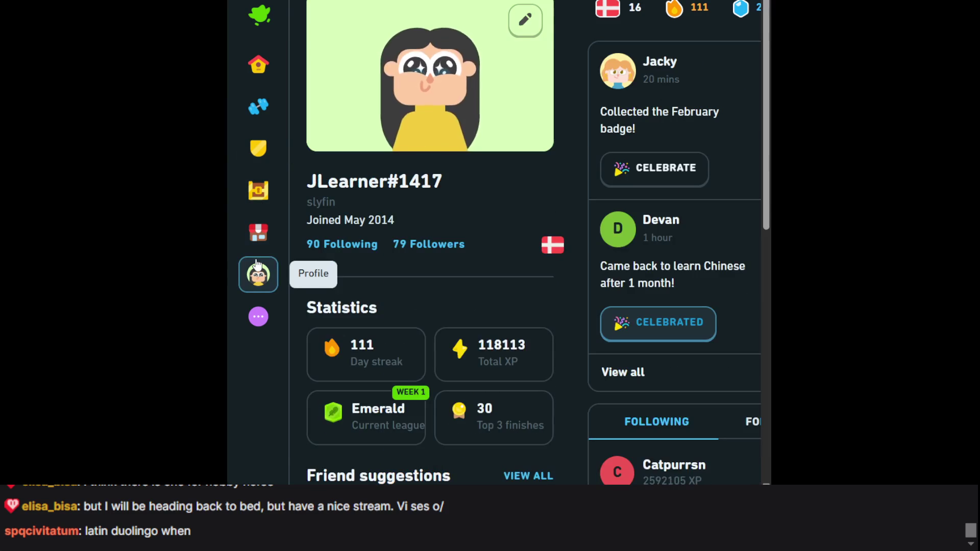
scroll(348, 218, "down", 5)
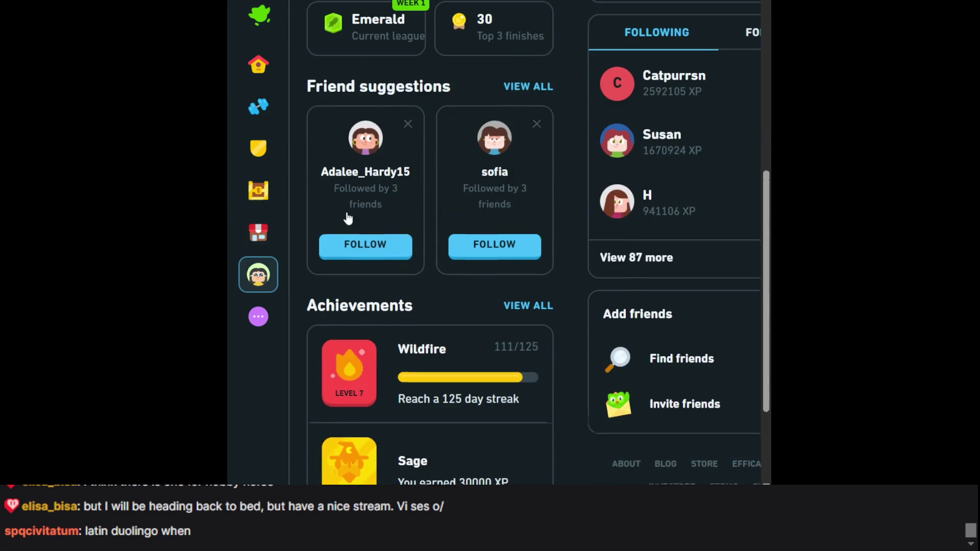
scroll(349, 219, "down", 3)
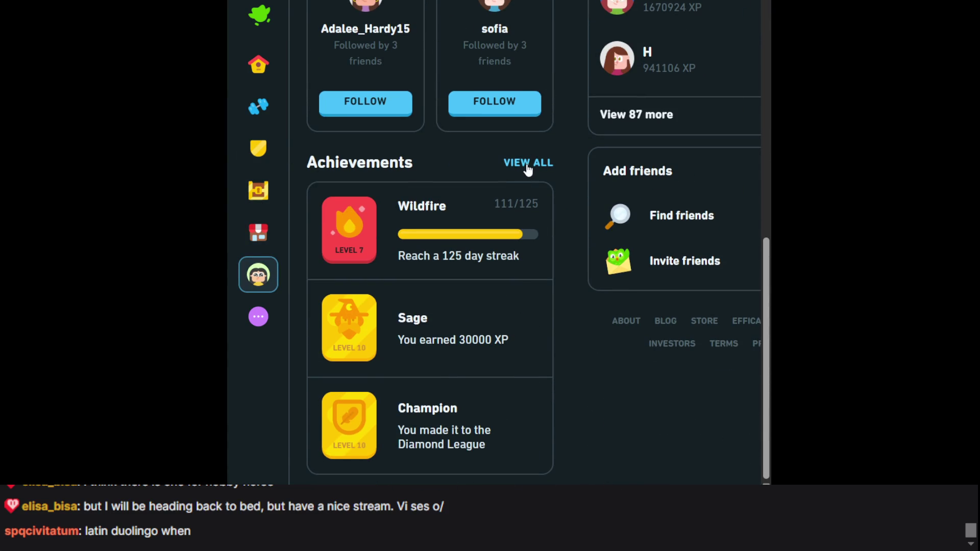
scroll(492, 81, "up", 10)
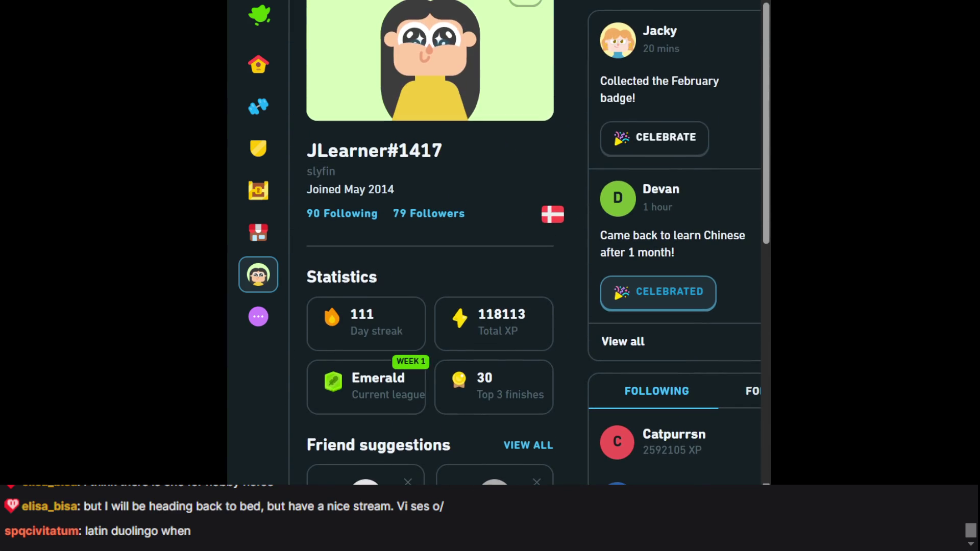
left_click(258, 64)
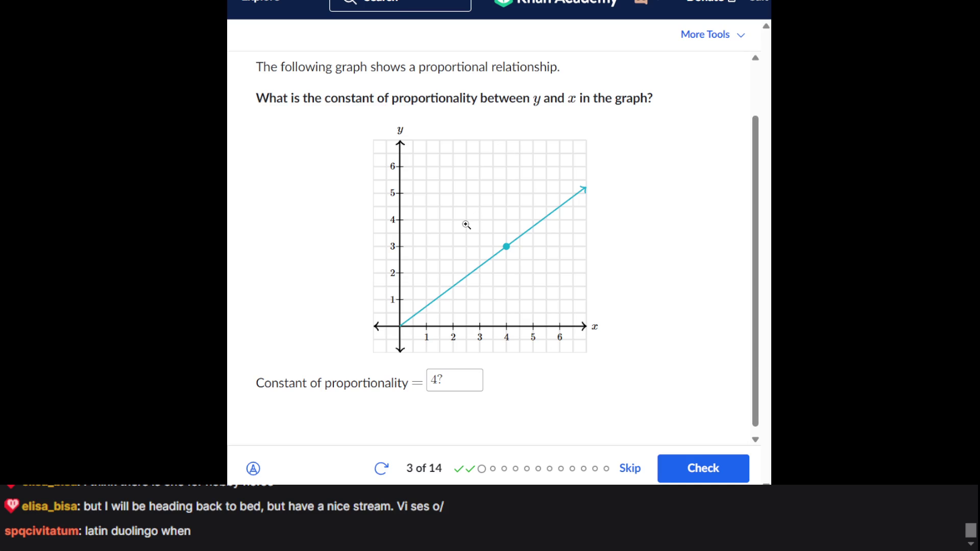
- Submit 4/3 as question 3's constant of proportionality and close the answer format hint
scroll(466, 225, "up", 2)
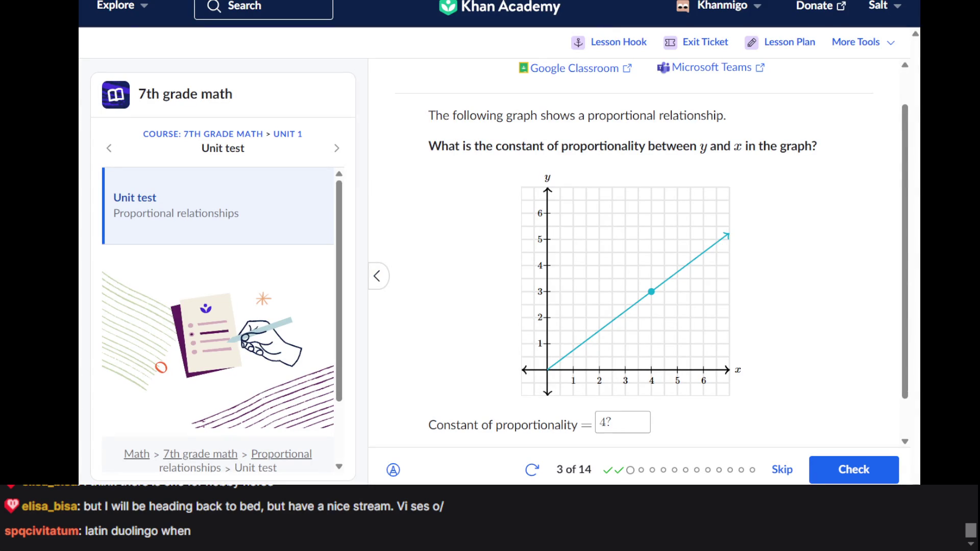
scroll(639, 207, "down", 2)
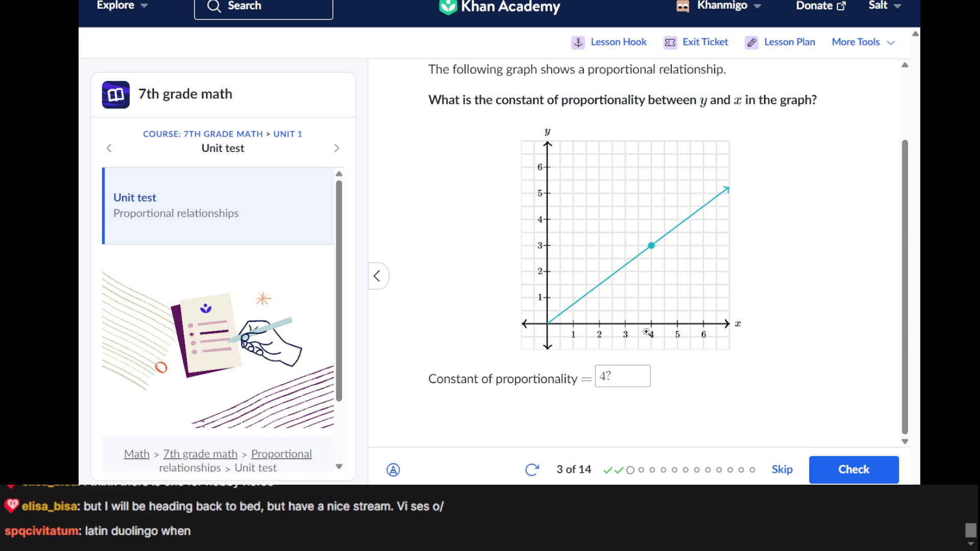
left_click(616, 383)
type("/3")
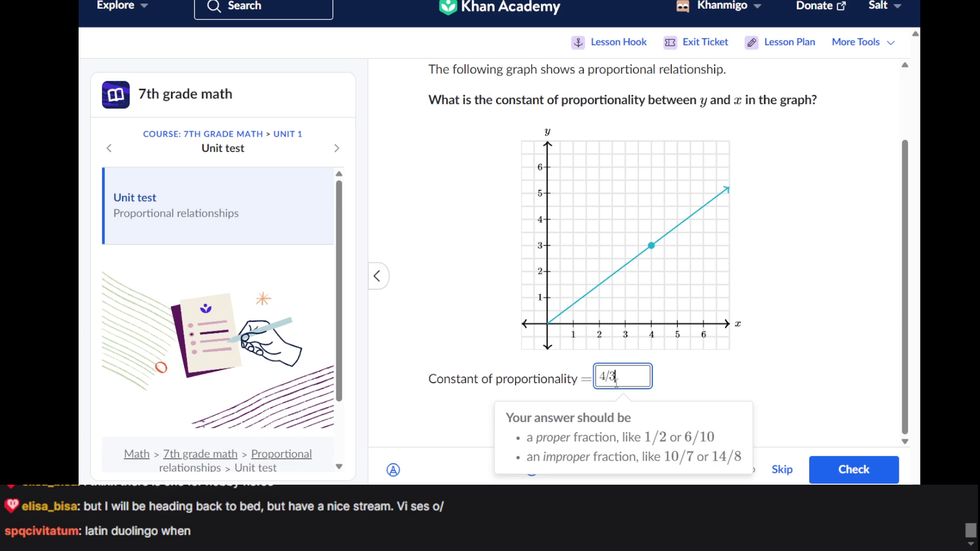
key("Return")
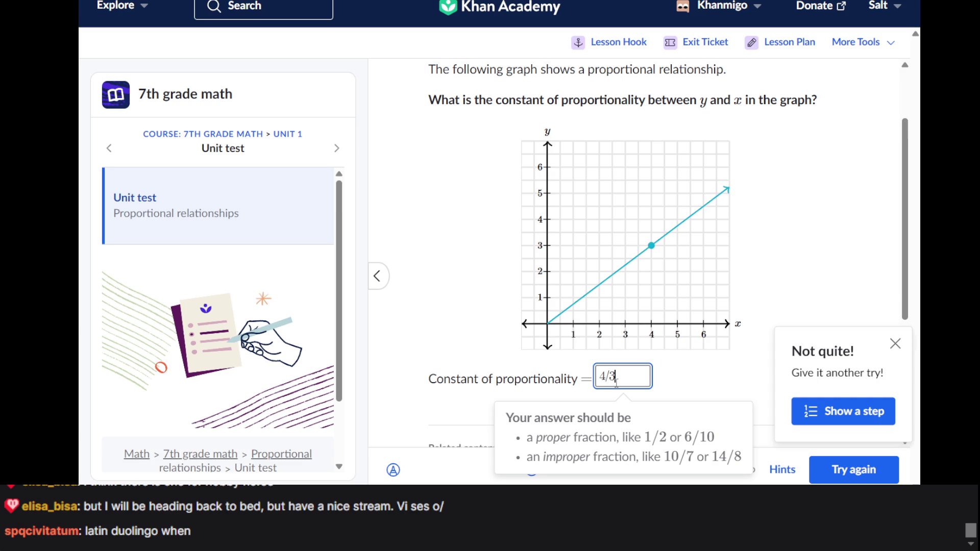
left_click(712, 373)
- Replace the answer with 3/4, get it marked correct, and continue to question 4
scroll(712, 373, "down", 3)
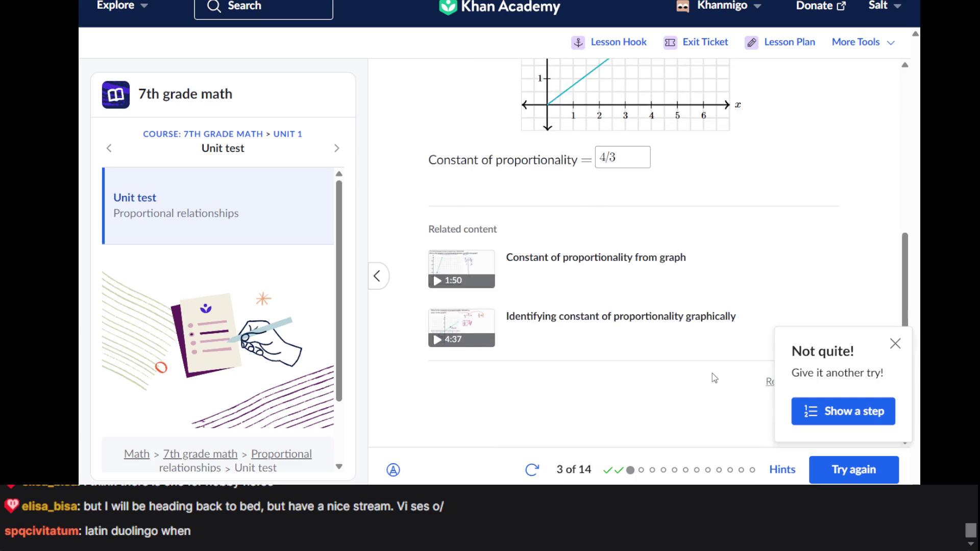
scroll(714, 379, "up", 1)
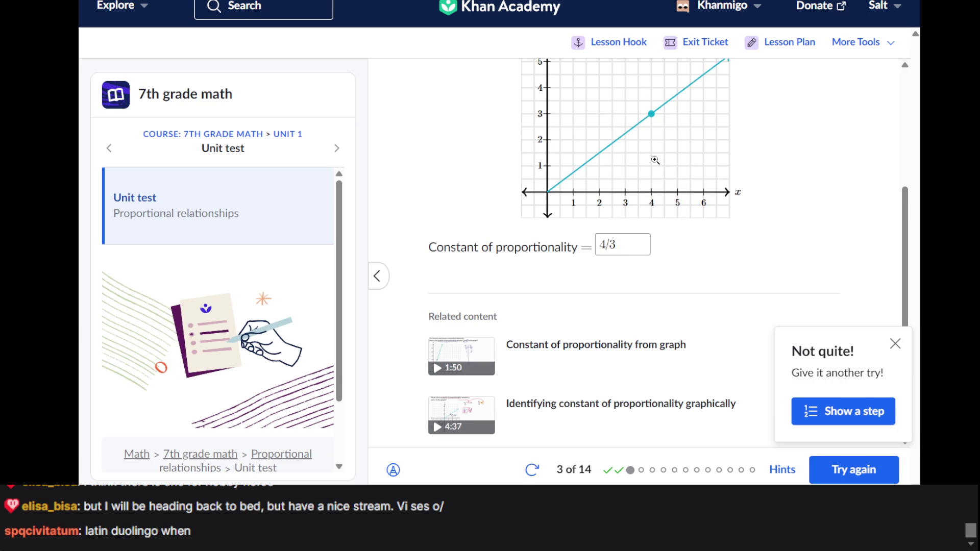
scroll(634, 278, "up", 5)
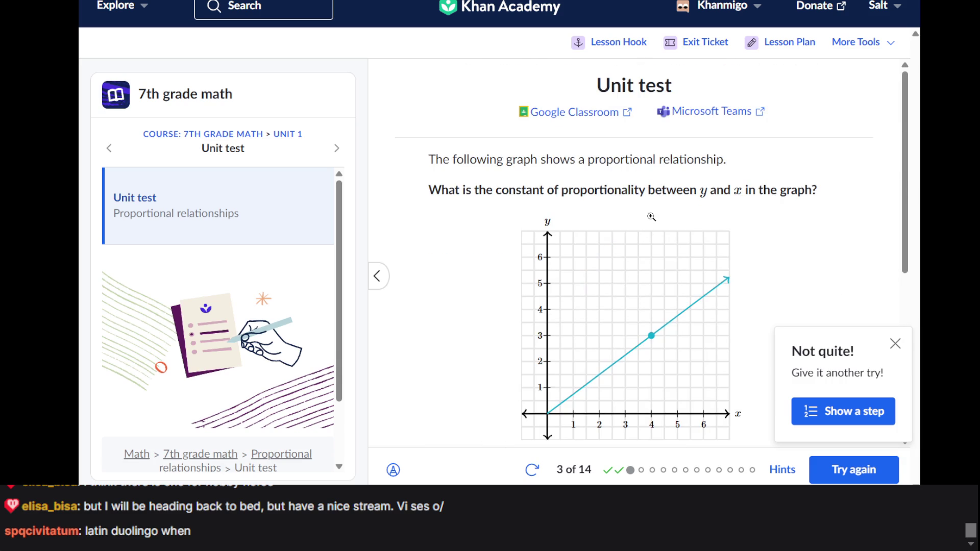
scroll(653, 306, "down", 7)
left_click(623, 280)
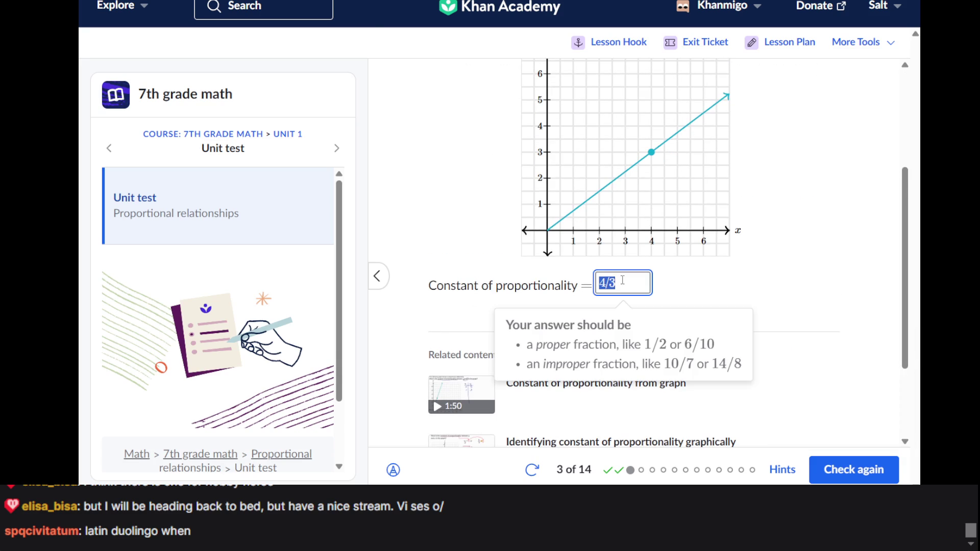
key("BackSpace")
type("3/4")
key("Return")
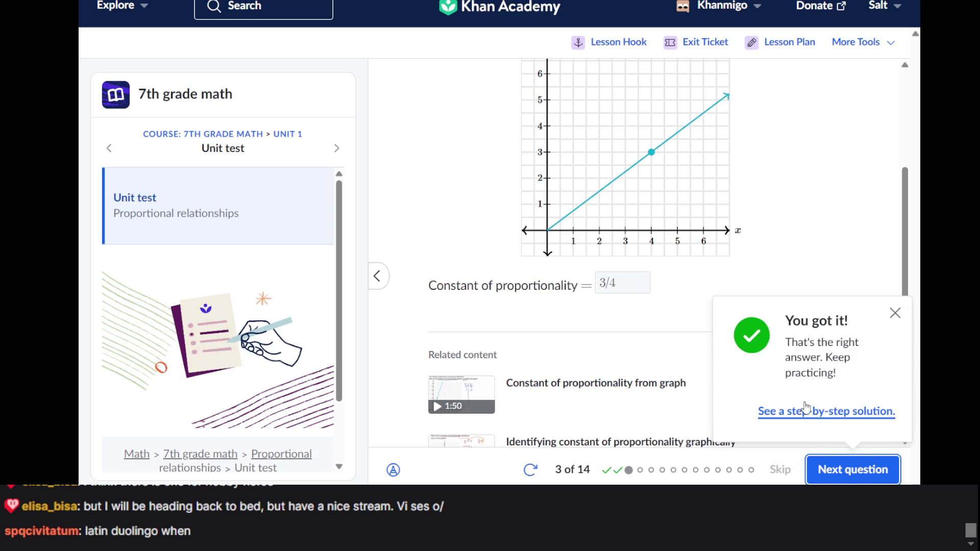
left_click(842, 468)
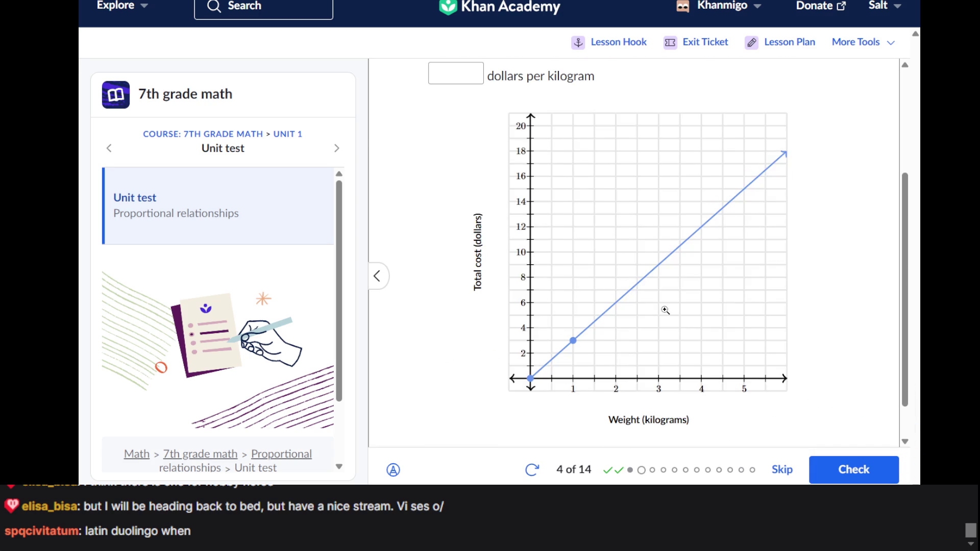
- Enter 3 dollars per kilogram for the oranges price, check it, and advance to question 5
scroll(665, 310, "up", 3)
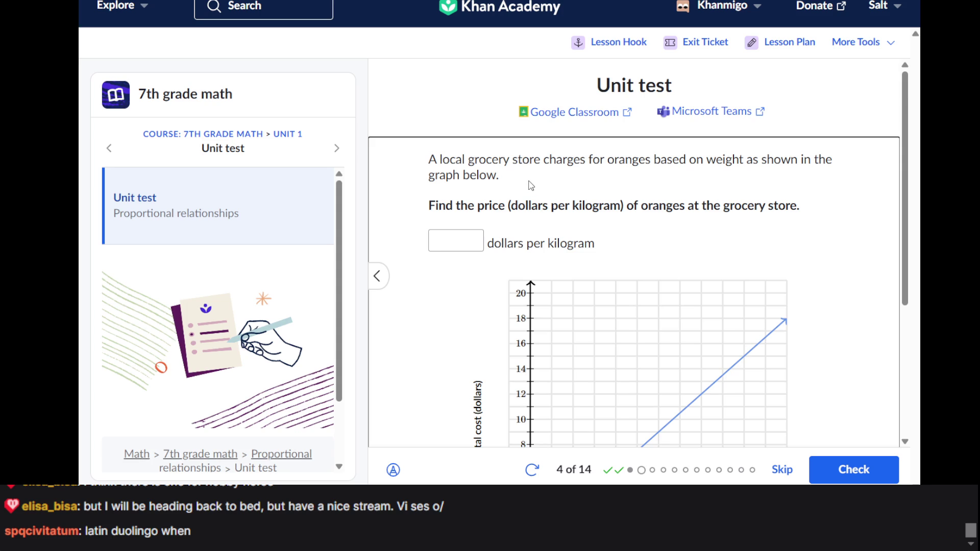
scroll(528, 184, "down", 1)
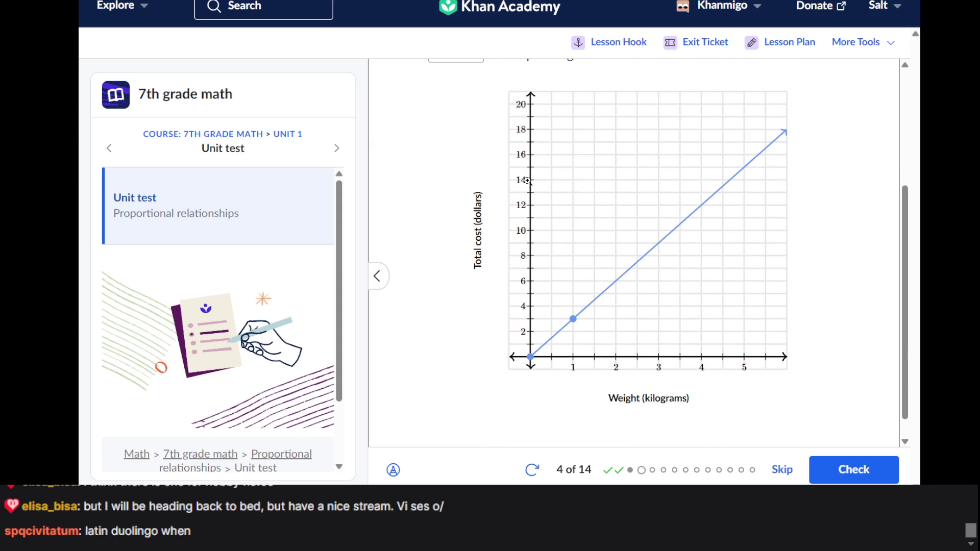
scroll(528, 181, "up", 4)
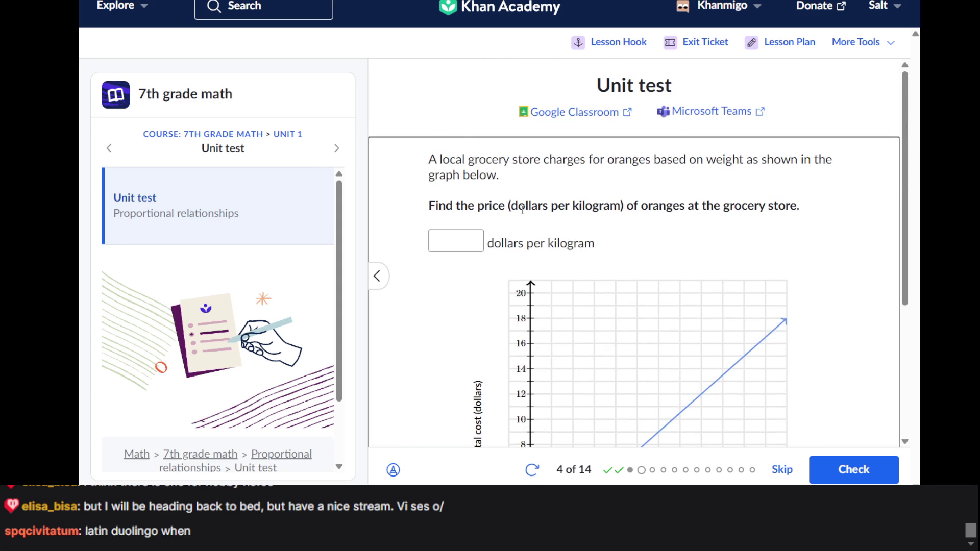
scroll(522, 210, "down", 4)
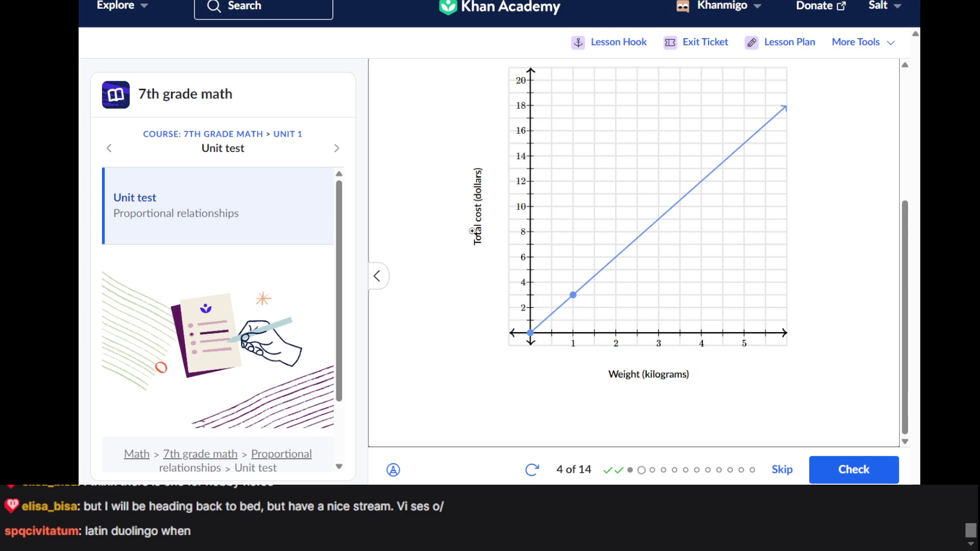
scroll(472, 231, "up", 4)
left_click(466, 248)
type("4")
key("BackSpace")
type("3")
key("Return")
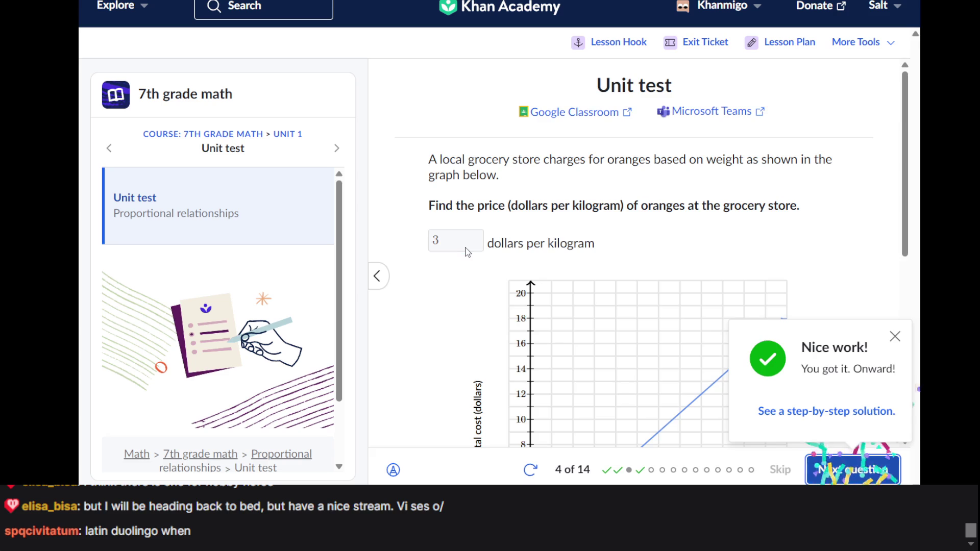
key("Return")
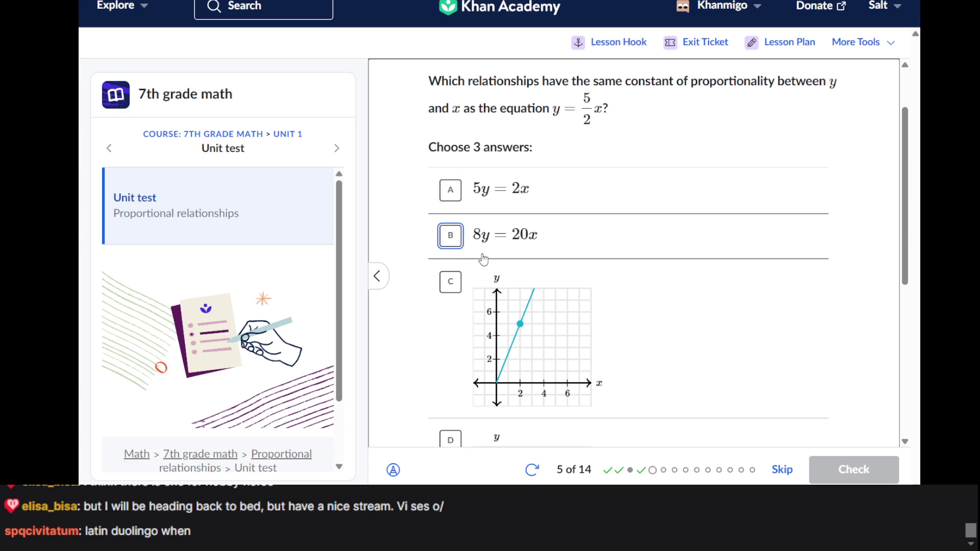
- Select 8y = 20x as an answer, briefly picking graph C before unselecting it
scroll(483, 260, "down", 3)
scroll(484, 260, "up", 3)
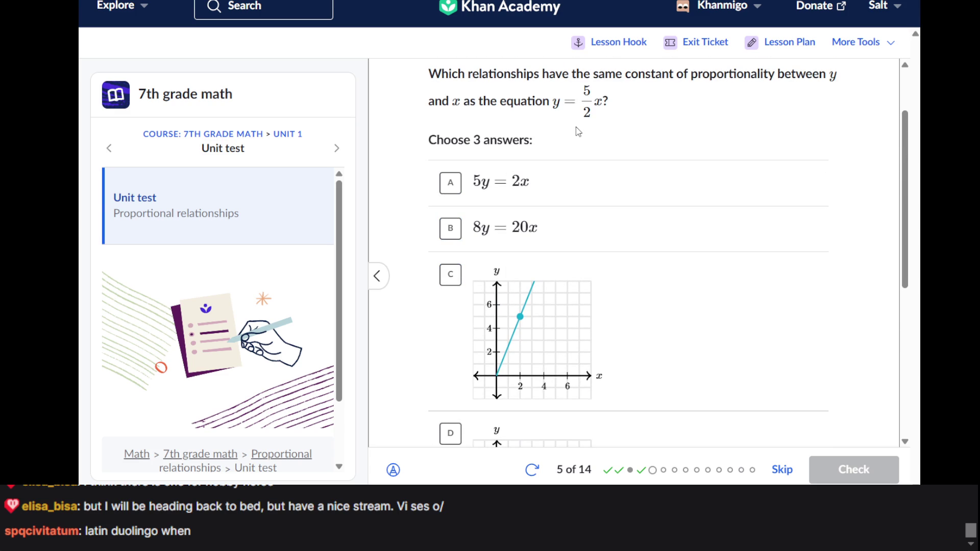
scroll(582, 178, "down", 5)
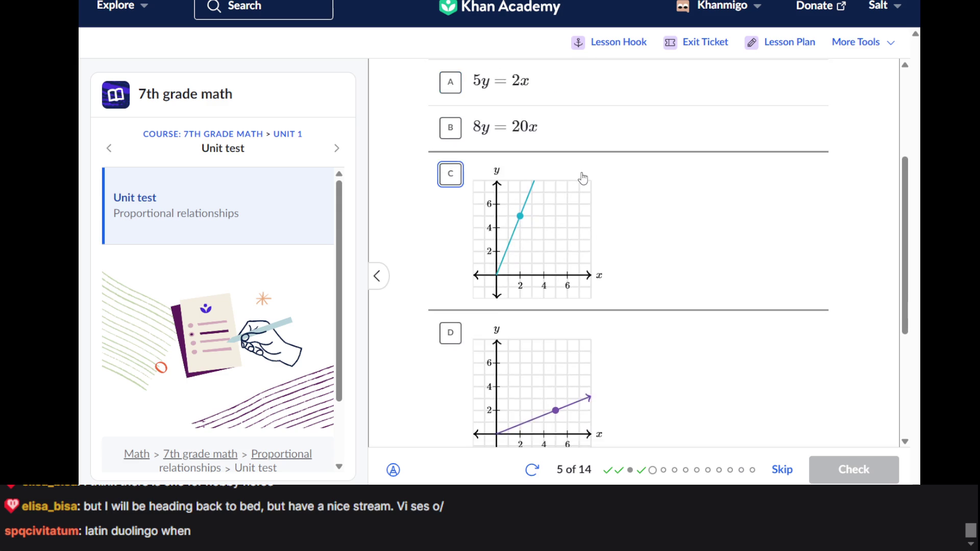
scroll(583, 179, "up", 5)
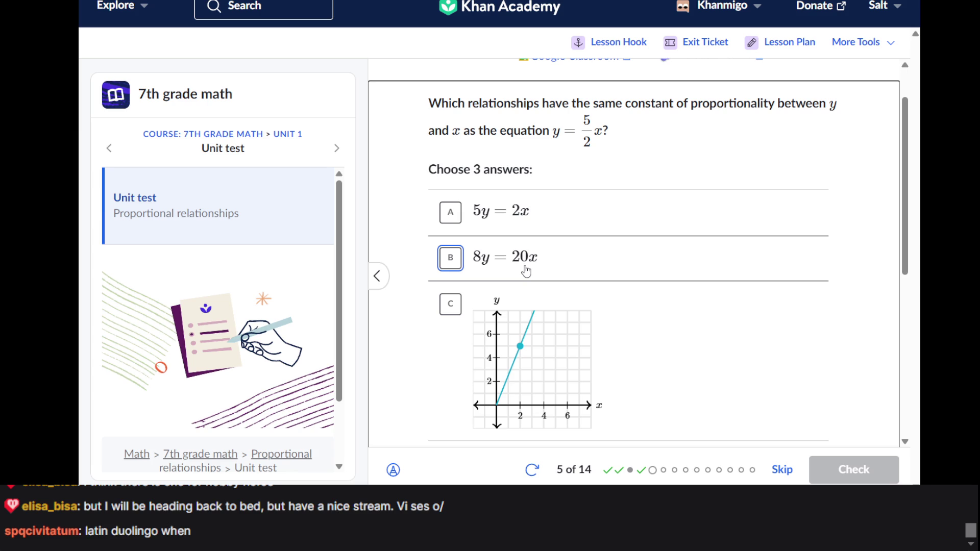
left_click(471, 274)
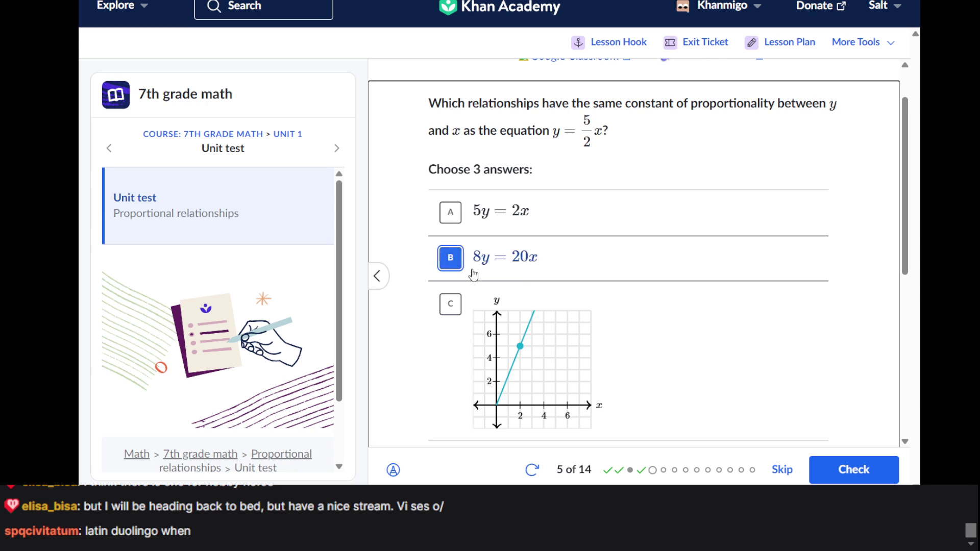
scroll(615, 264, "down", 4)
double_click(614, 264)
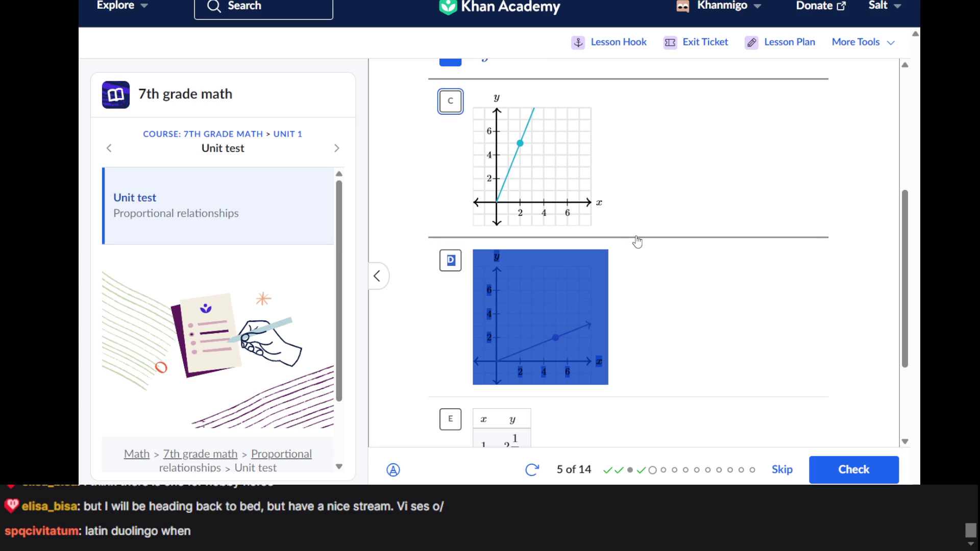
left_click(696, 191)
scroll(696, 190, "up", 3)
left_click(452, 278)
- Add graph C and table E, submit the three answers, and move on to question 6
scroll(628, 294, "down", 1)
scroll(648, 296, "up", 3)
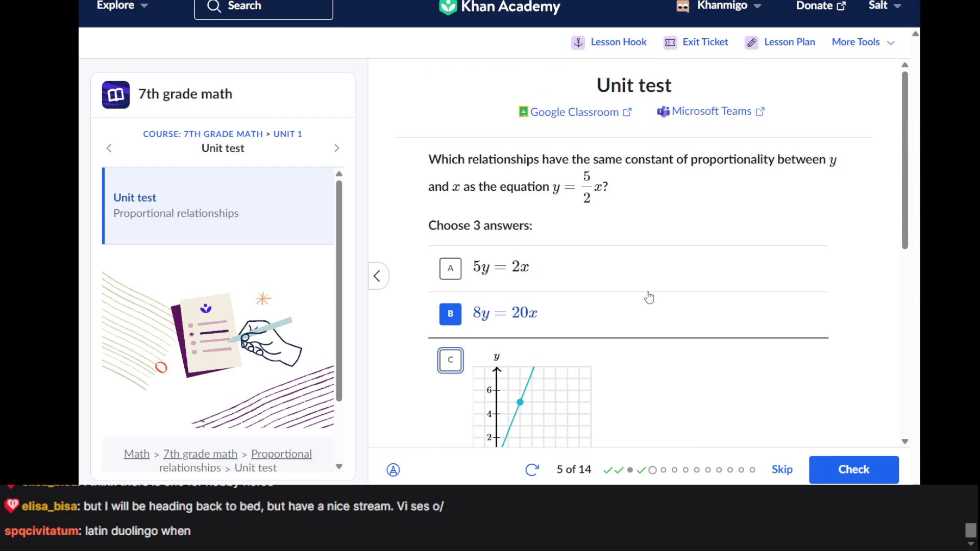
scroll(649, 297, "down", 1)
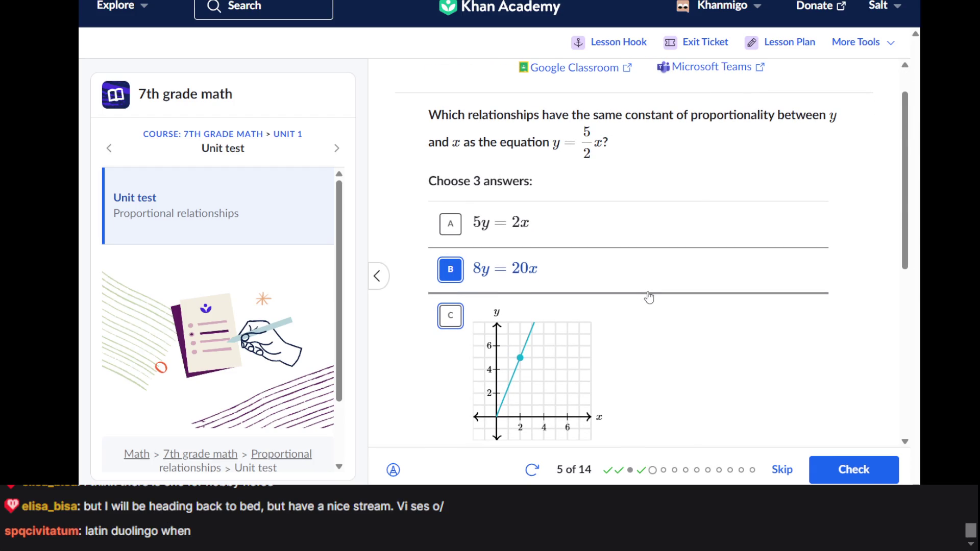
scroll(649, 297, "down", 1)
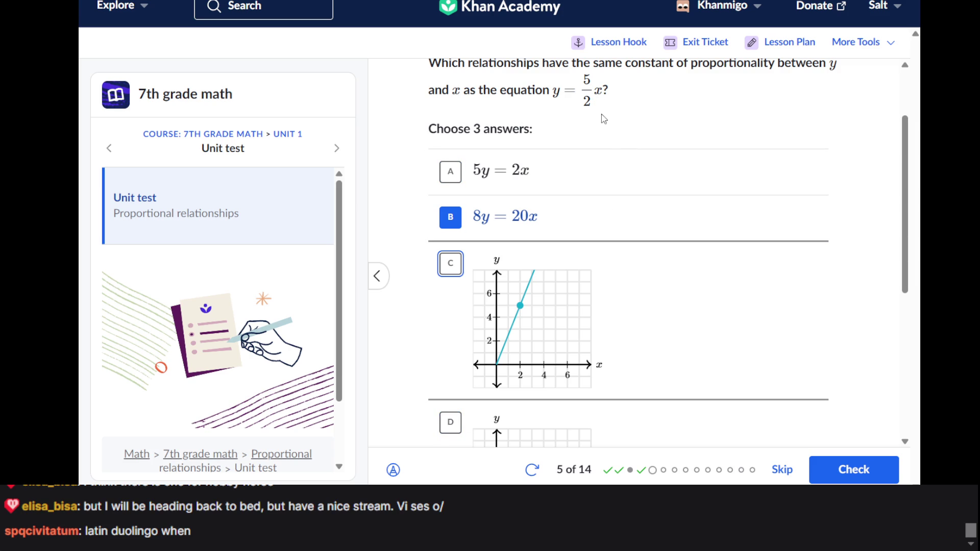
left_click(507, 305)
scroll(510, 306, "down", 5)
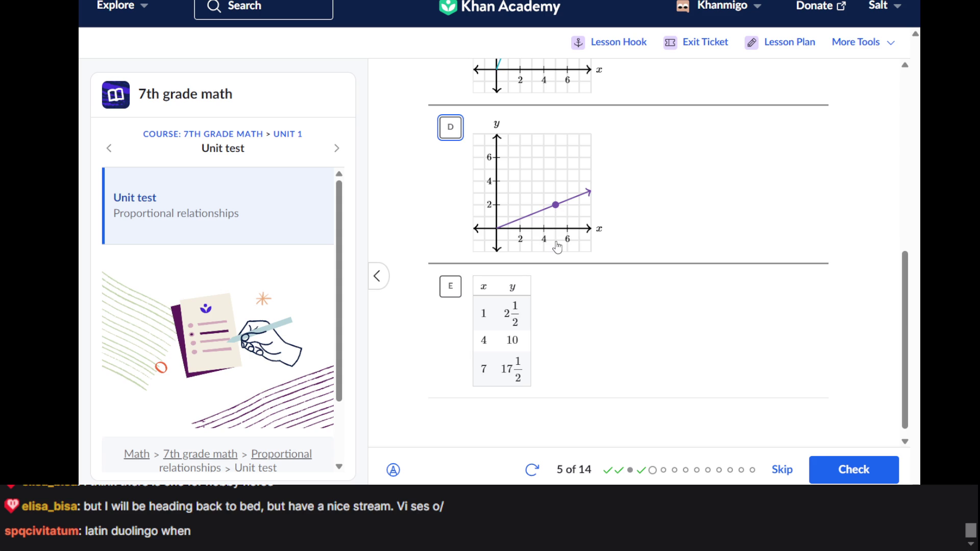
scroll(557, 248, "up", 5)
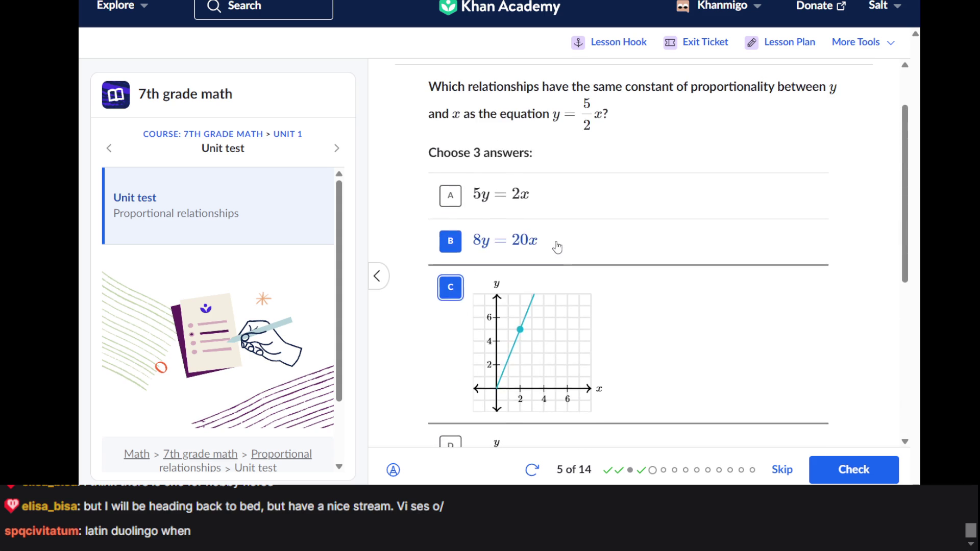
scroll(557, 248, "down", 5)
scroll(561, 250, "up", 6)
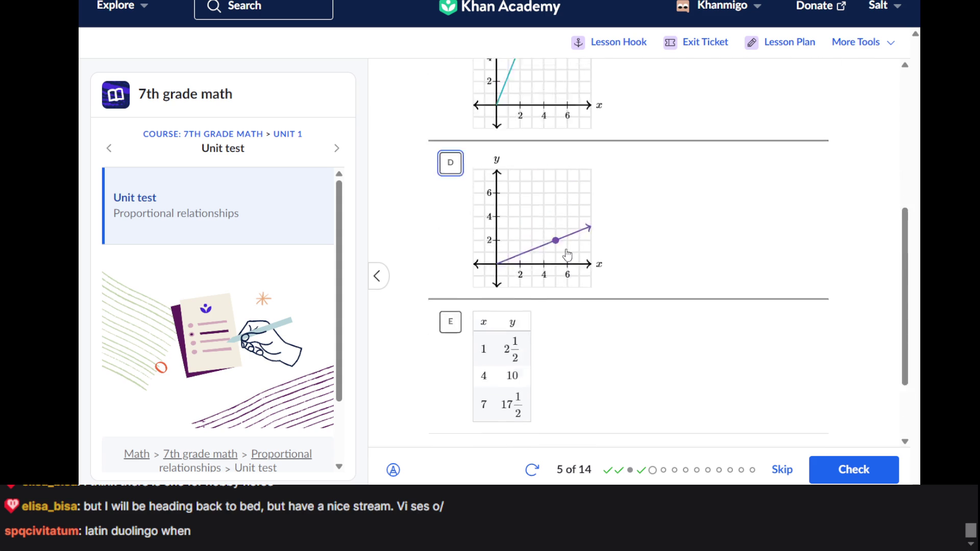
scroll(683, 270, "down", 5)
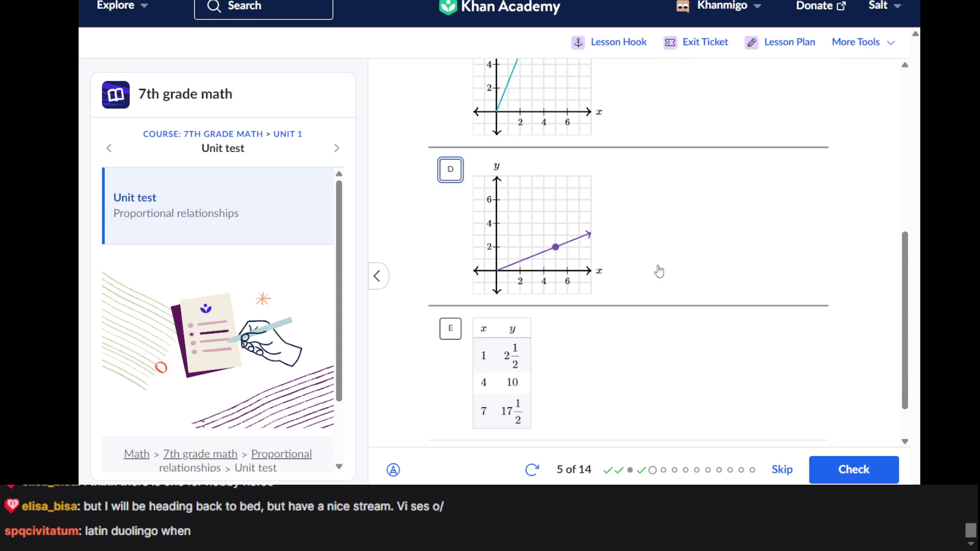
scroll(604, 272, "up", 5)
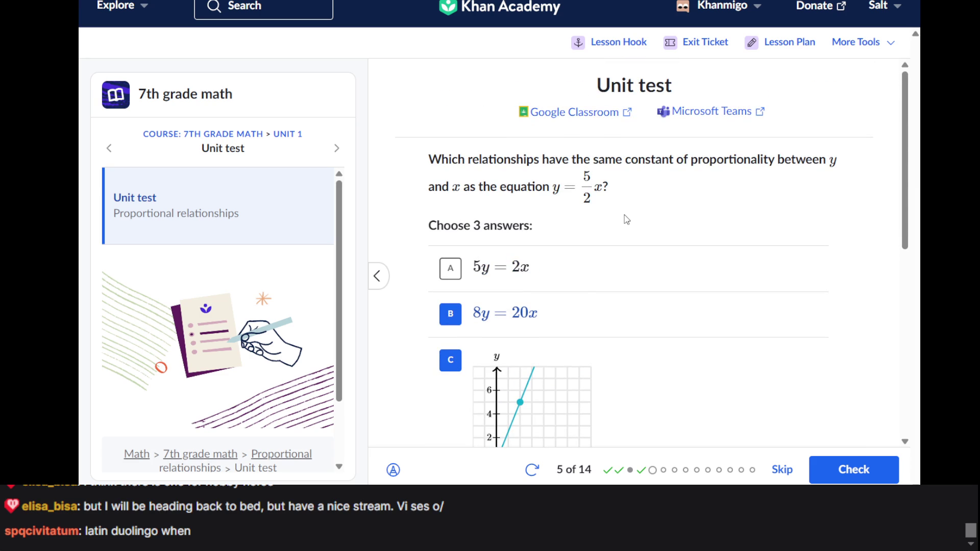
scroll(627, 220, "down", 8)
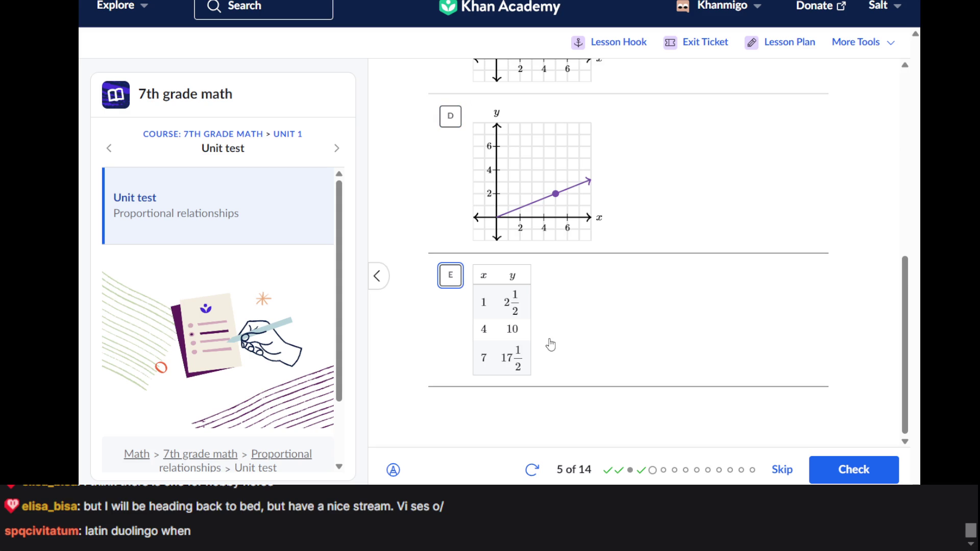
scroll(551, 344, "up", 8)
scroll(591, 267, "down", 8)
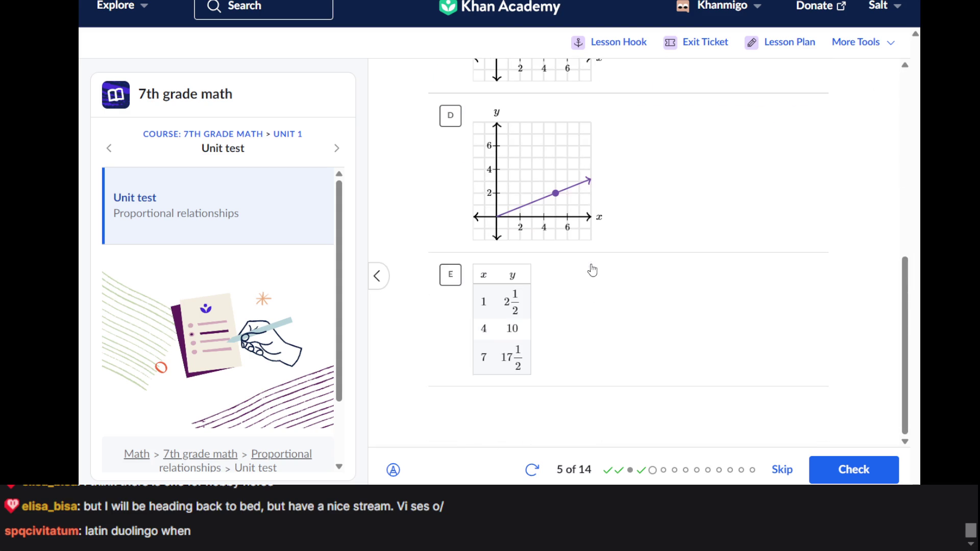
scroll(543, 335, "up", 8)
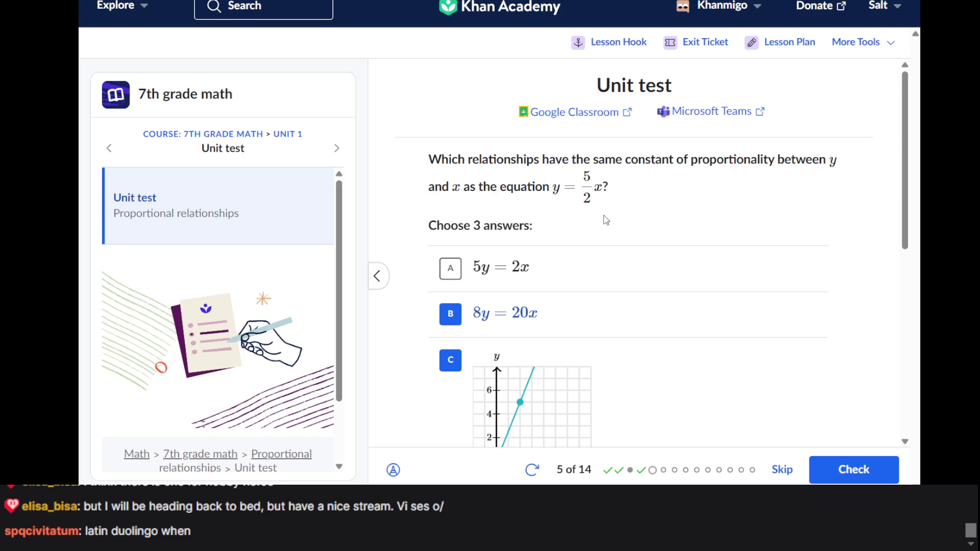
scroll(606, 220, "down", 5)
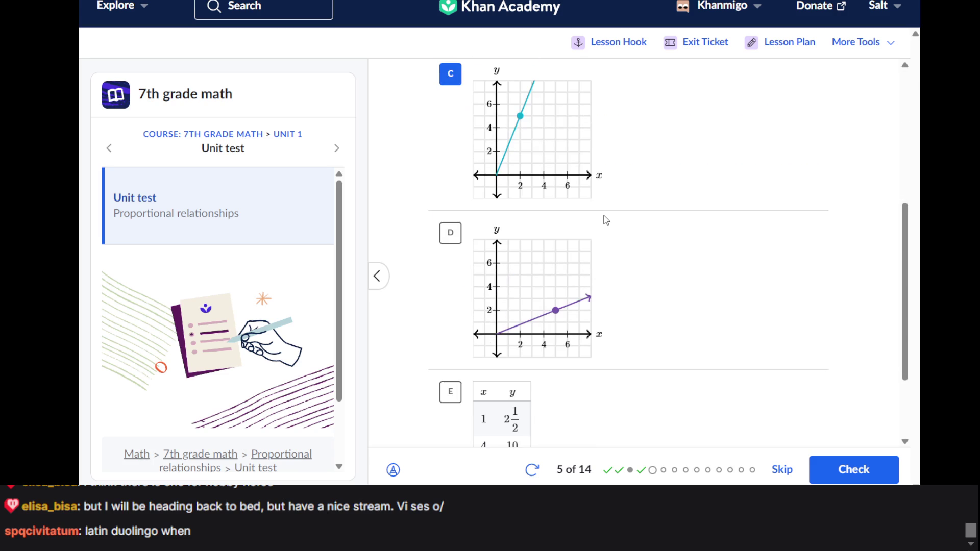
scroll(604, 219, "down", 3)
left_click(512, 330)
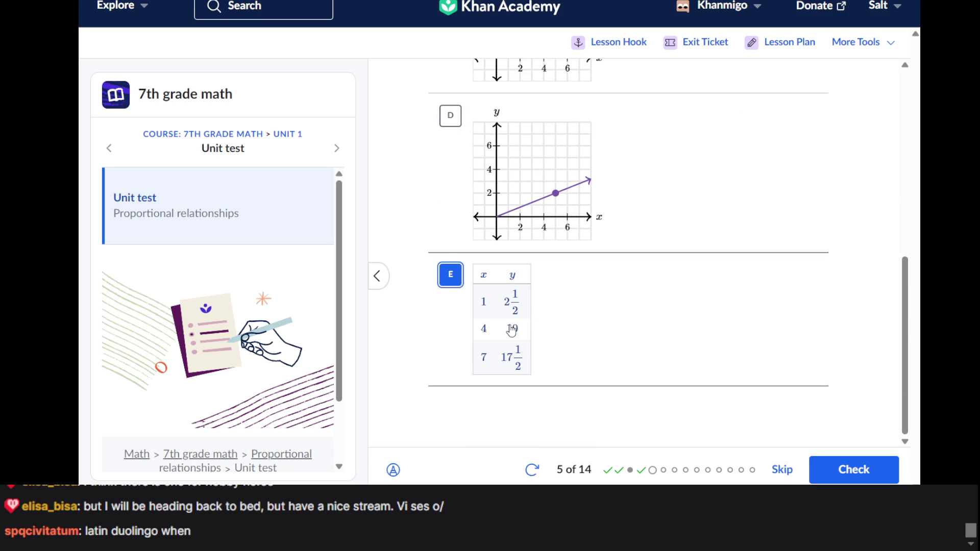
left_click(855, 469)
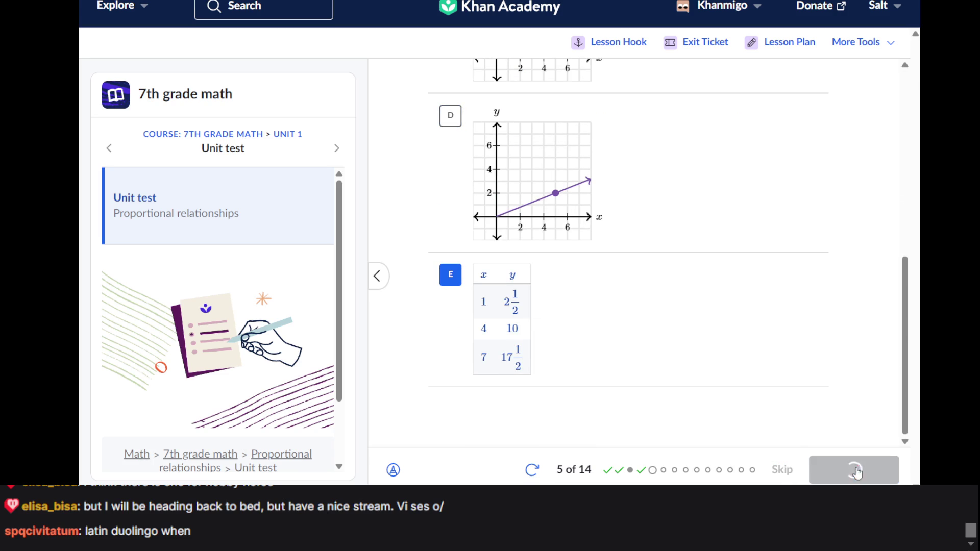
left_click(855, 469)
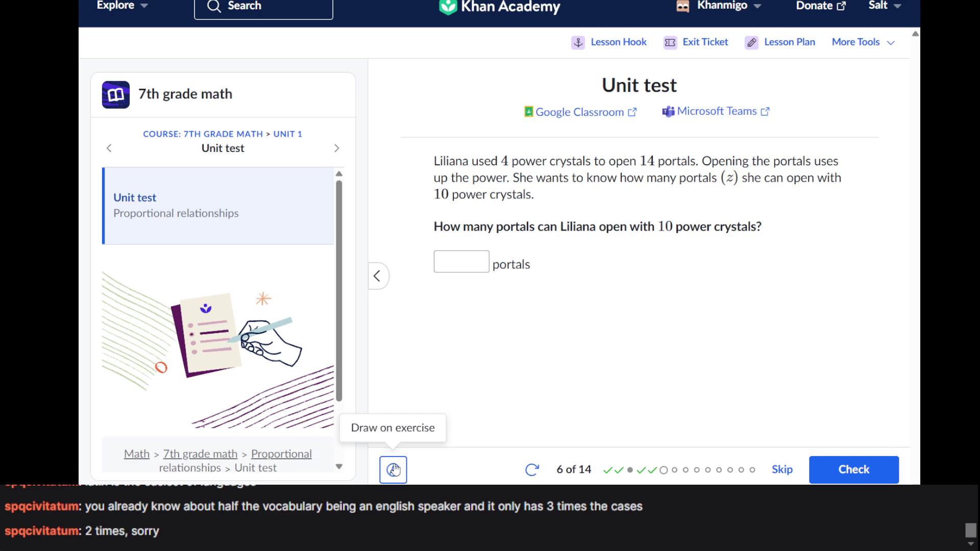
- Turn on Draw on exercise and handwrite the proportion 4/14 = 10/z
left_click(393, 469)
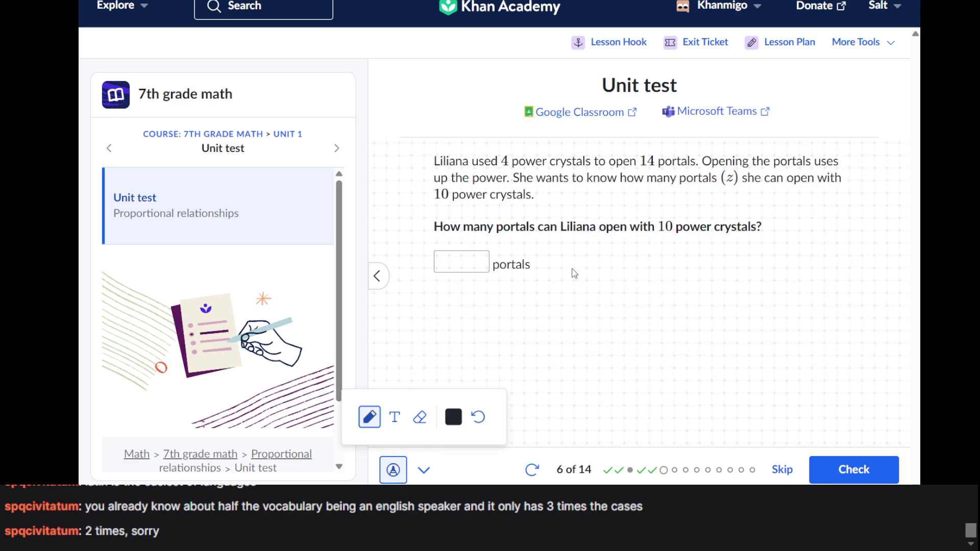
mouse_move(545, 296)
left_mouse_down()
mouse_move(558, 332)
mouse_move(584, 341)
mouse_move(535, 394)
left_mouse_up()
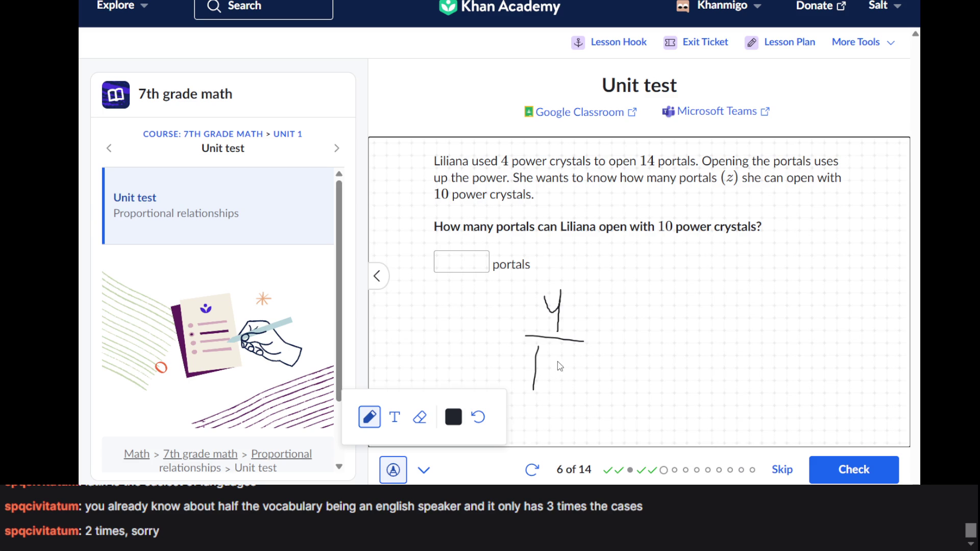
mouse_move(550, 353)
left_mouse_down()
mouse_move(560, 363)
mouse_move(557, 392)
left_mouse_up()
left_click_drag(595, 353, 671, 373)
left_click_drag(605, 345, 669, 342)
mouse_move(624, 287)
left_mouse_down()
mouse_move(625, 316)
mouse_move(649, 279)
mouse_move(644, 292)
left_mouse_up()
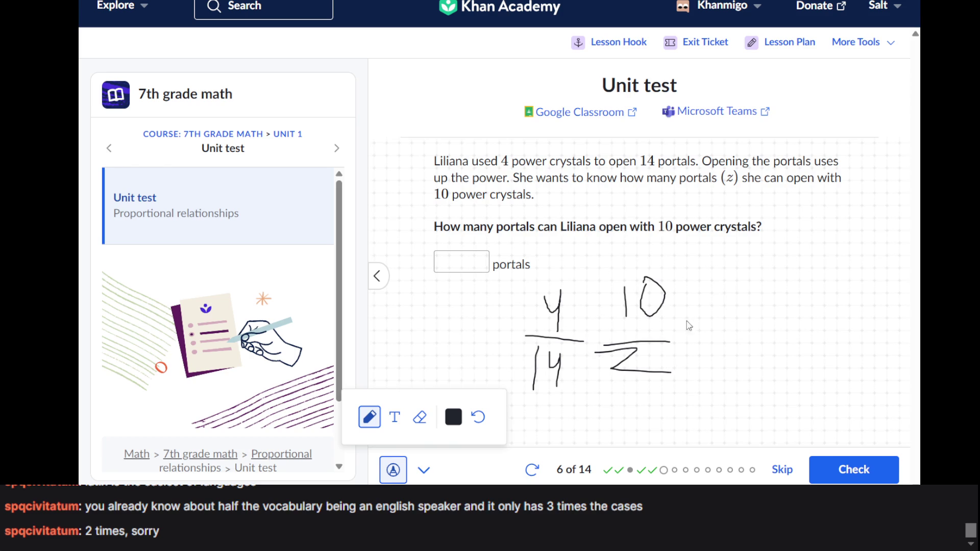
- Cross out the z, extend the 10 into 100, and sketch further working beneath
left_click_drag(626, 379, 726, 321)
mouse_move(480, 304)
left_mouse_down()
mouse_move(509, 309)
mouse_move(517, 327)
left_mouse_up()
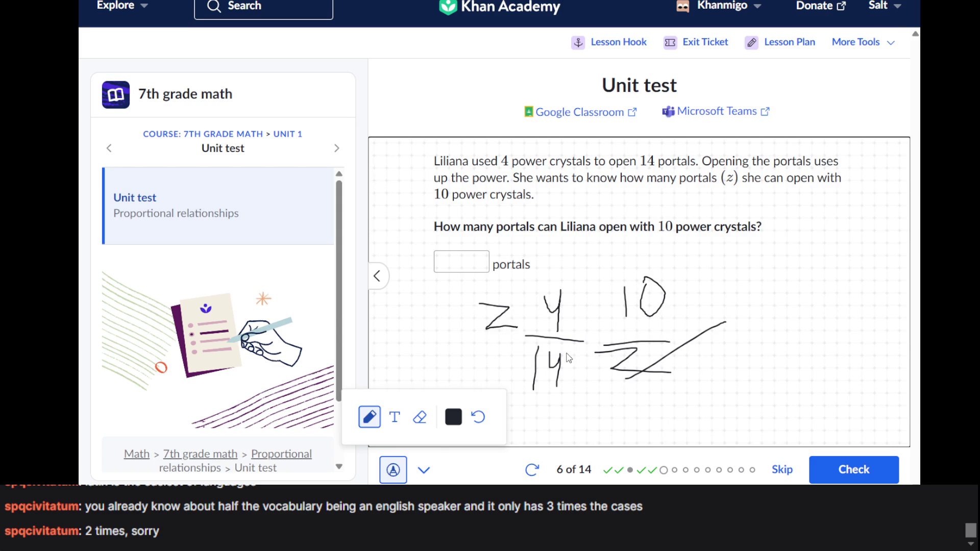
mouse_move(645, 269)
left_mouse_down()
mouse_move(664, 284)
mouse_move(664, 320)
left_mouse_up()
left_click(682, 285)
left_click_drag(675, 288, 675, 293)
left_click_drag(596, 353, 736, 352)
mouse_move(664, 368)
left_mouse_down()
mouse_move(711, 434)
mouse_move(692, 393)
mouse_move(715, 443)
left_mouse_up()
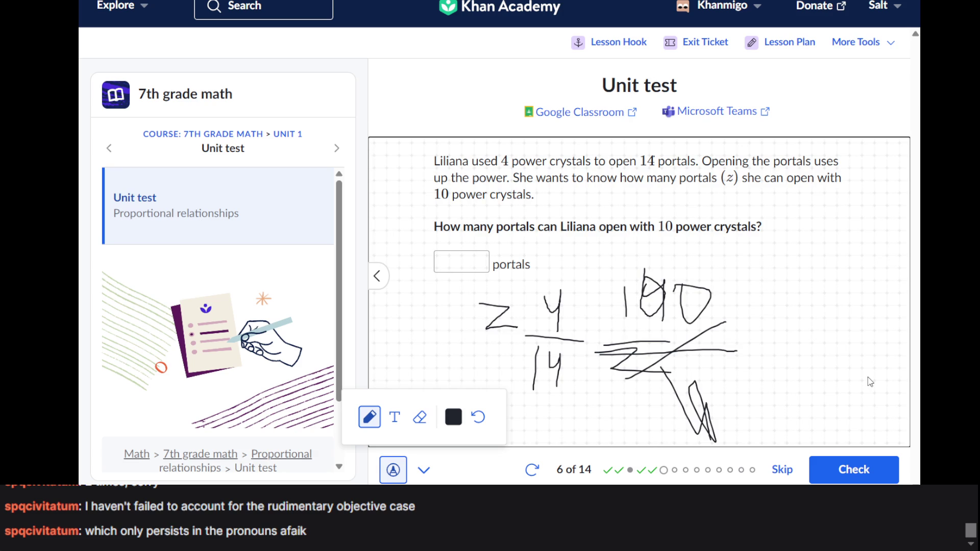
- Turn off drawing, answer question 6 with 35 portals, and advance to question 7
left_click(400, 470)
left_click(471, 263)
type("35")
key("Return")
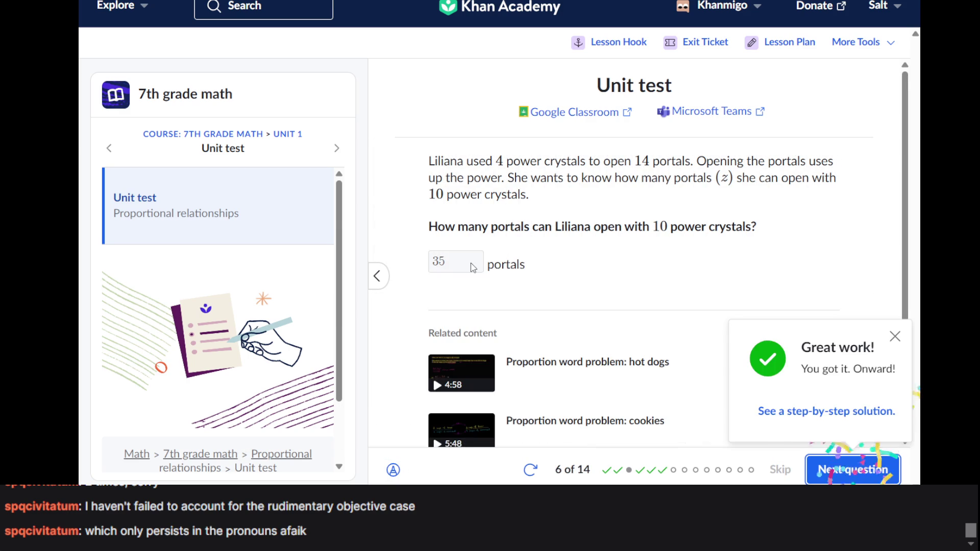
key("Return")
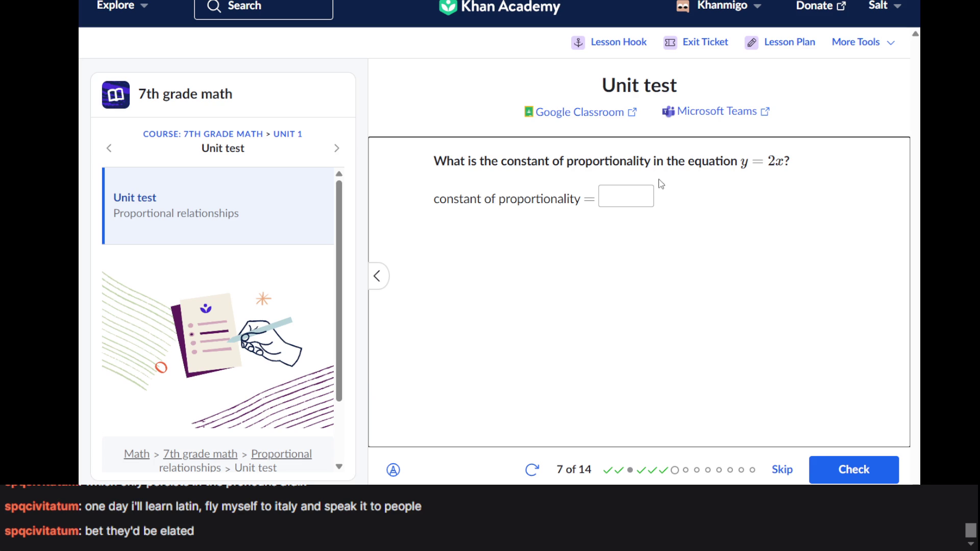
- Enter 2 as question 7's constant of proportionality and submit it
left_click(628, 207)
type("2")
key("Return")
key("Return")
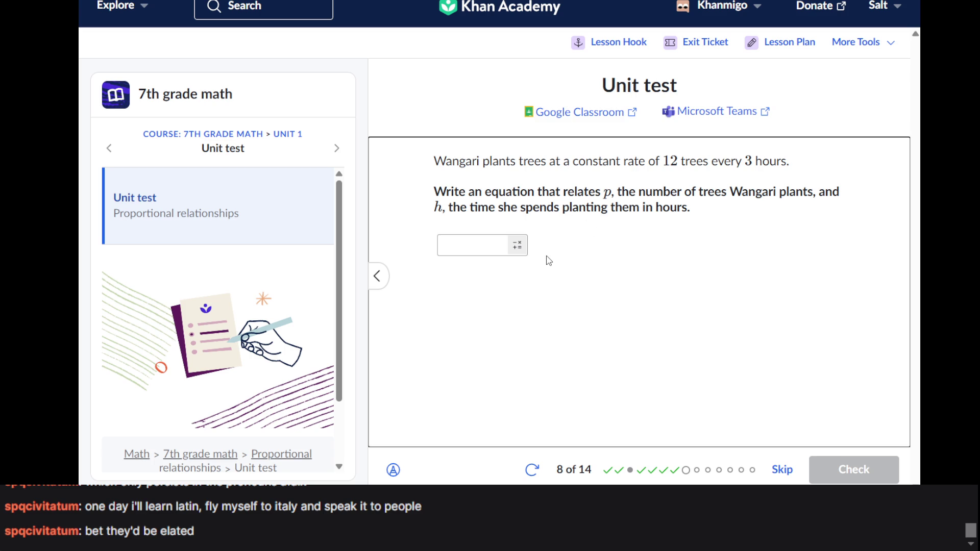
left_click(393, 469)
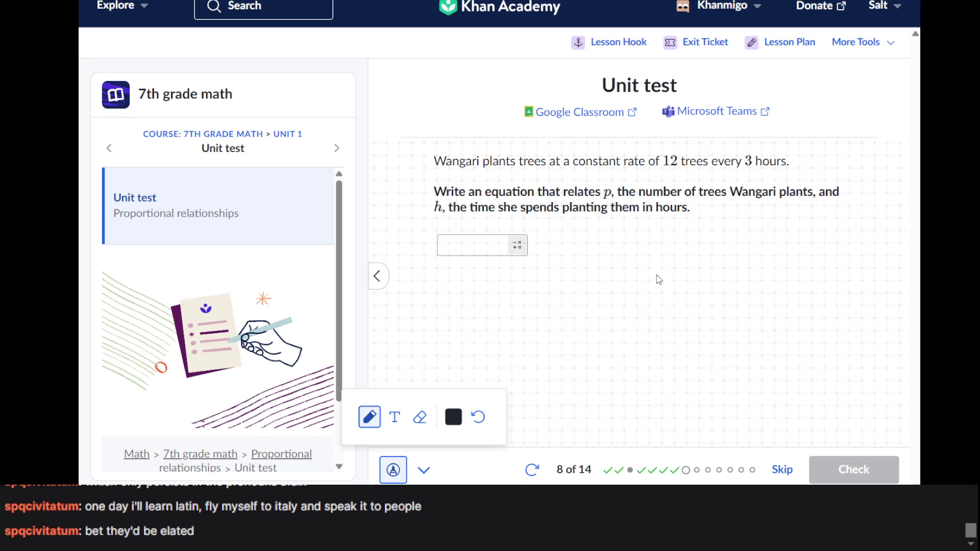
left_click(393, 470)
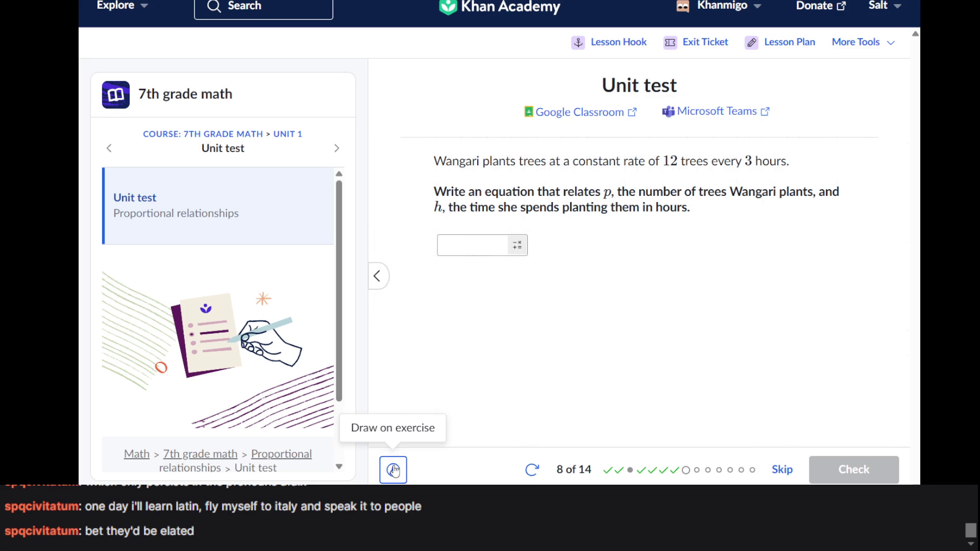
left_click(476, 241)
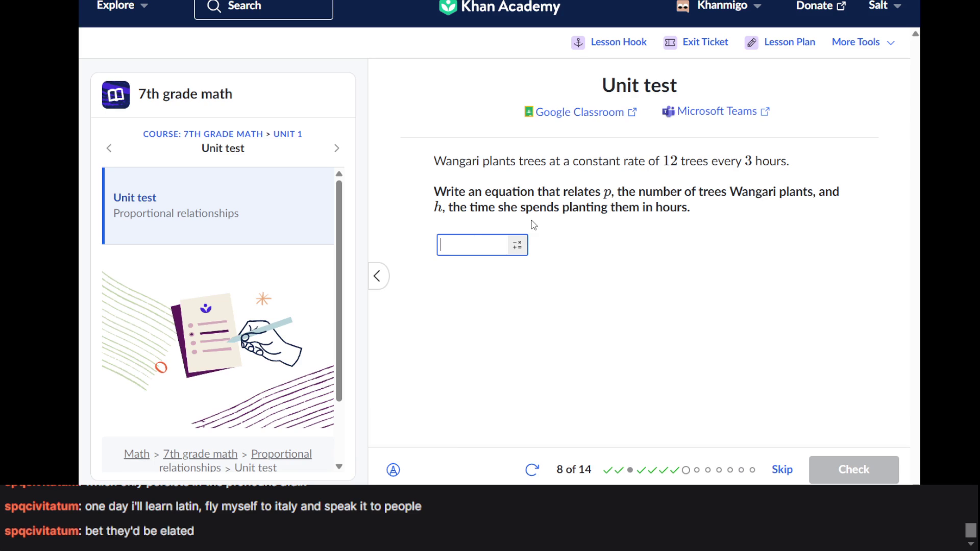
type("12")
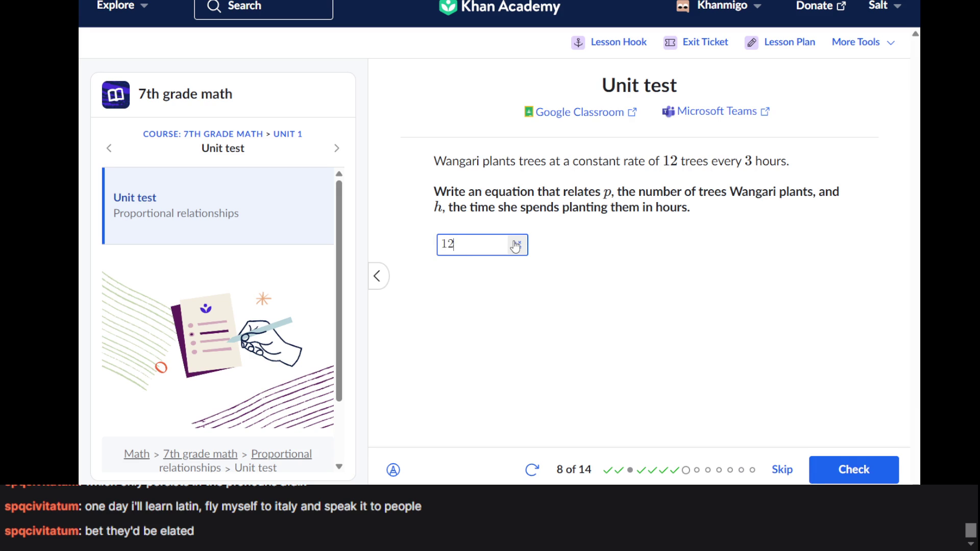
type("/3")
type("=")
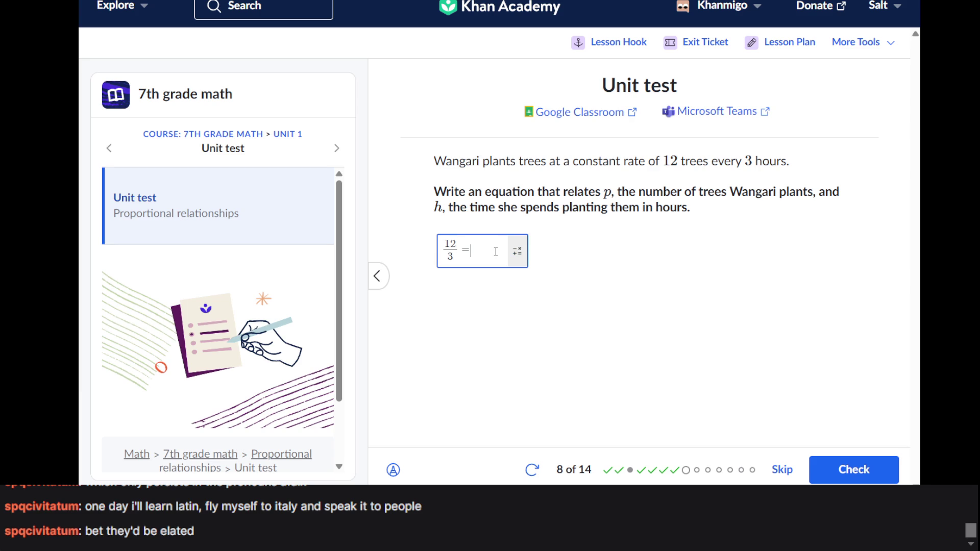
type("4")
left_click(666, 214)
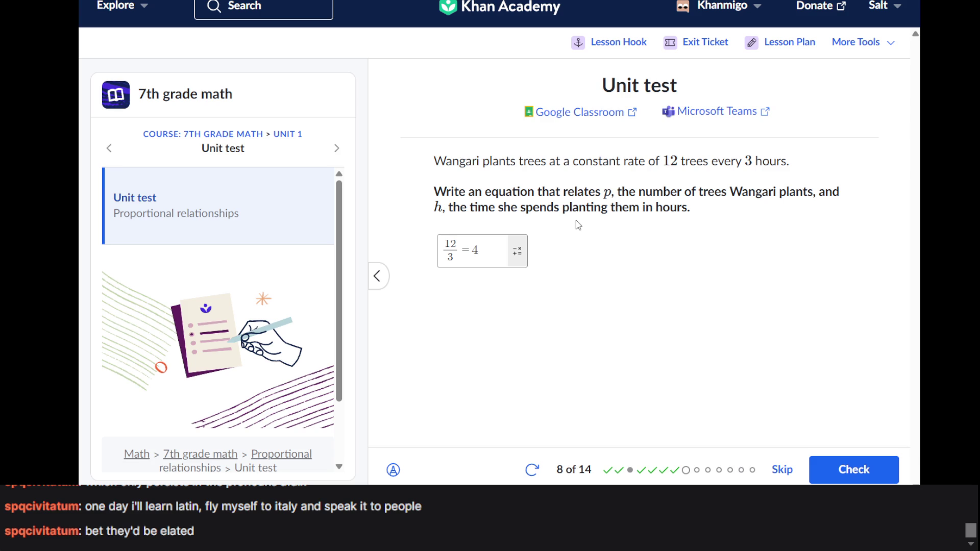
left_click(510, 237)
left_click(517, 199)
- Check the 12/3 = 4 answer to question 8 and dismiss the Not quite feedback
left_click(816, 468)
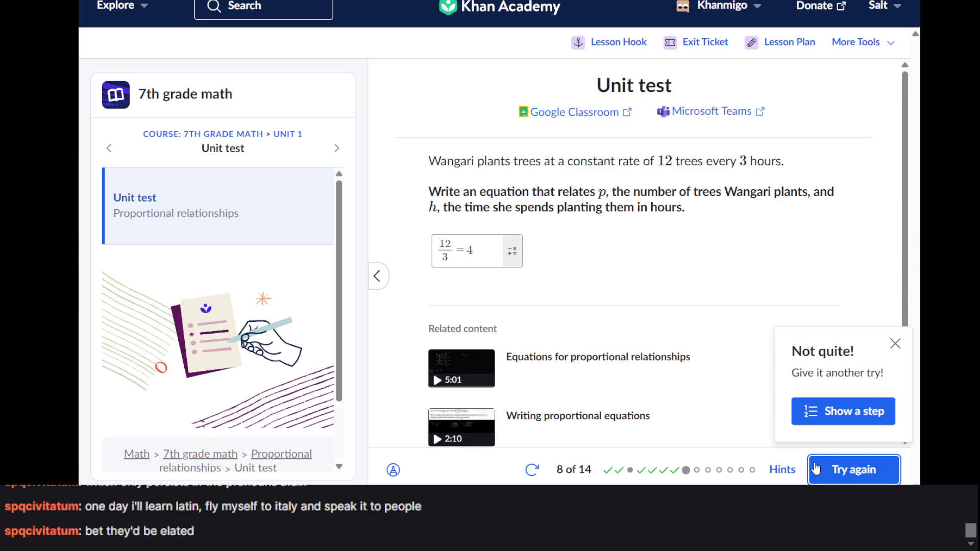
scroll(693, 239, "down", 1)
scroll(692, 237, "up", 1)
key("Return")
left_click(473, 248)
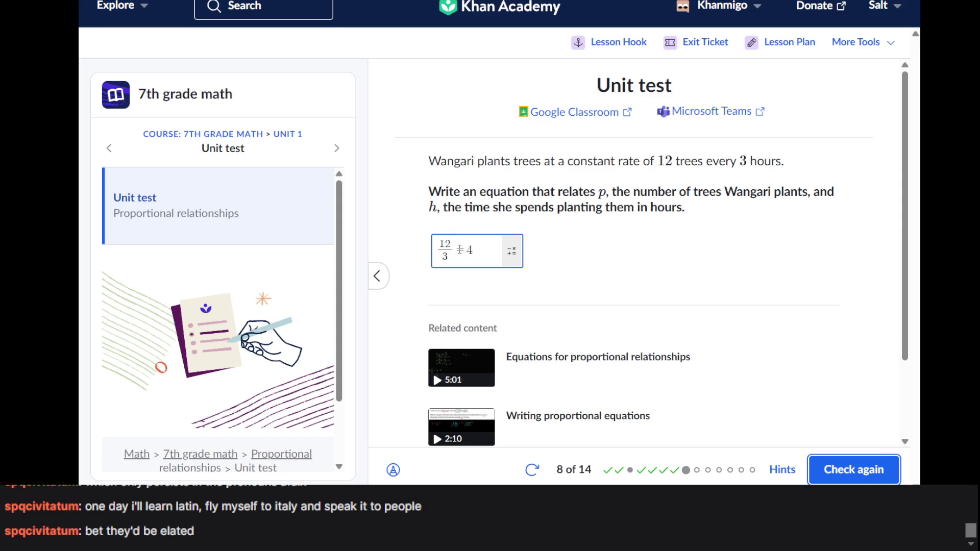
left_click(632, 233)
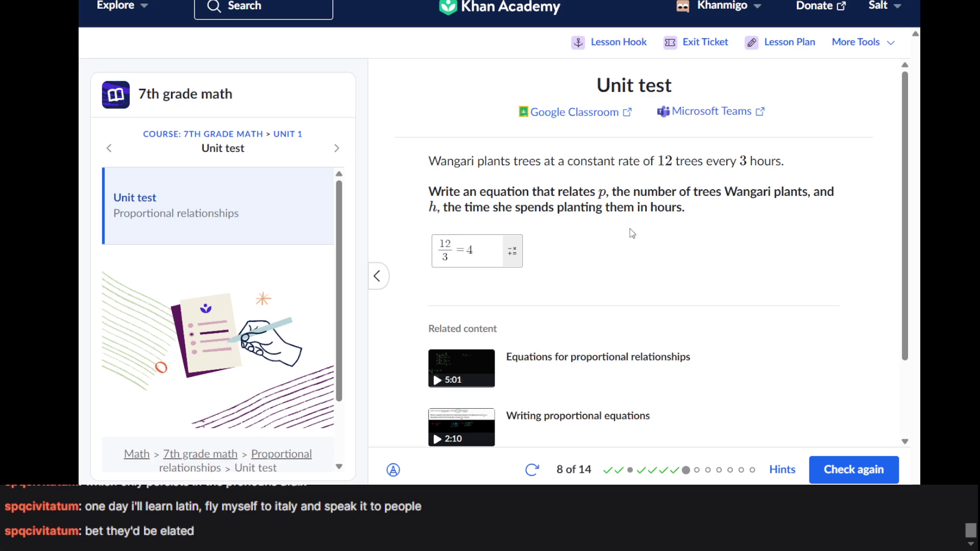
- Erase the old answer and type p = into the empty answer field
left_click(489, 238)
key("ctrl+a")
key("BackSpace")
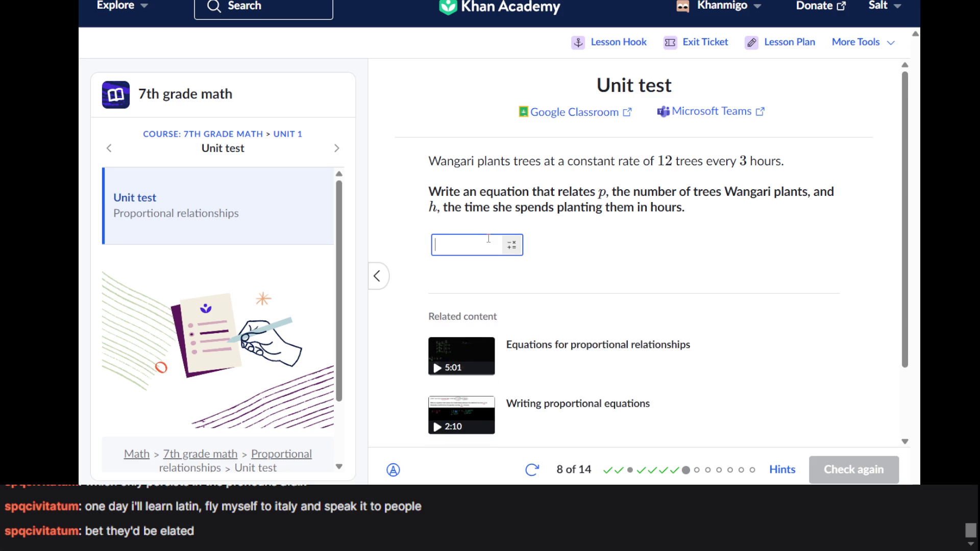
type("4")
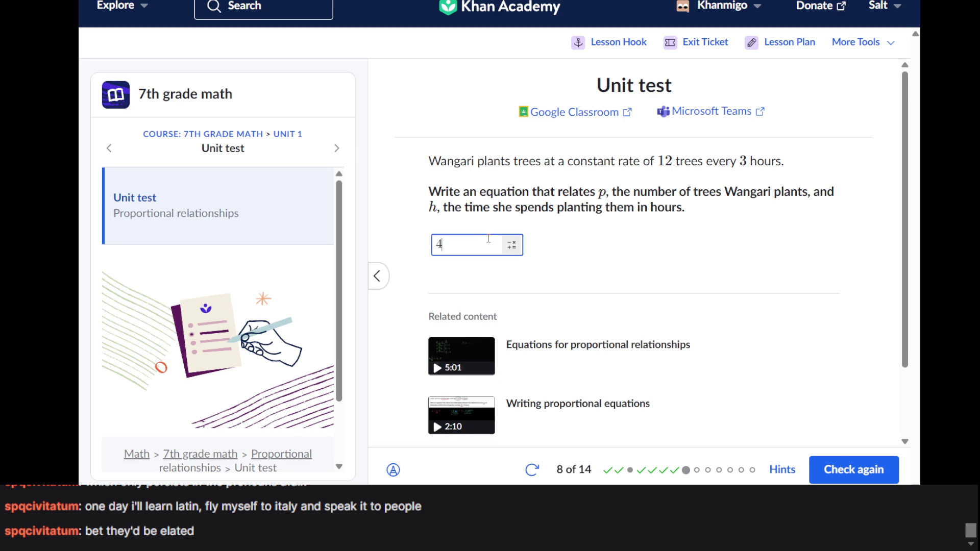
key("BackSpace")
type("p=")
scroll(744, 255, "down", 2)
scroll(603, 218, "up", 2)
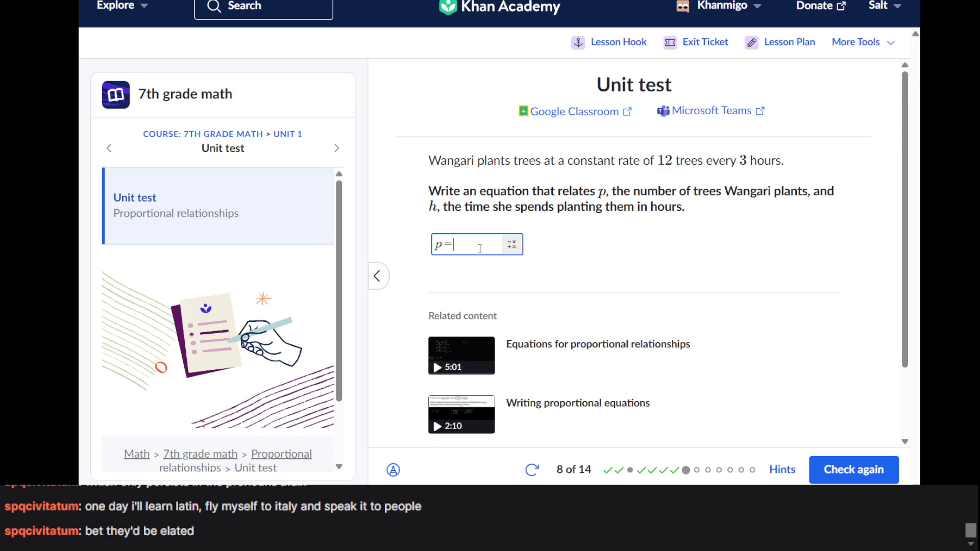
left_click(393, 470)
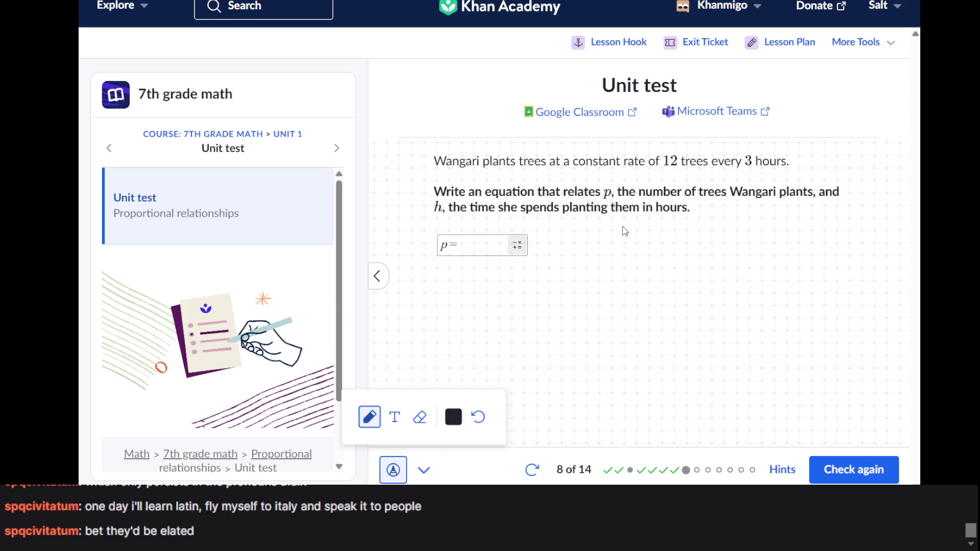
- Handwrite p/h = 12/3 as scratch work beside the tree-planting question
mouse_move(654, 238)
left_mouse_down()
mouse_move(683, 230)
mouse_move(689, 251)
left_mouse_up()
mouse_move(633, 267)
left_mouse_down()
mouse_move(719, 261)
mouse_move(667, 276)
mouse_move(660, 283)
mouse_move(684, 294)
mouse_move(661, 303)
mouse_move(647, 281)
left_mouse_up()
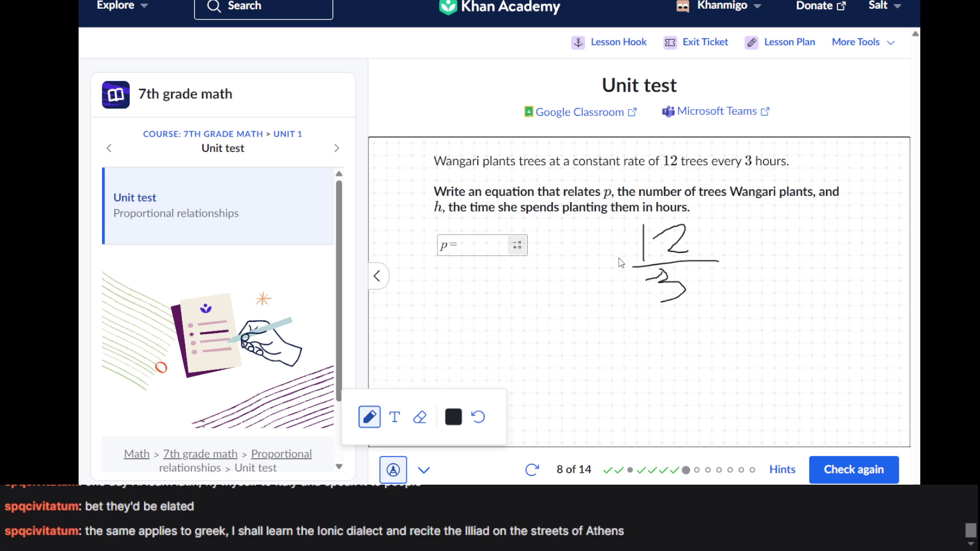
mouse_move(614, 262)
left_mouse_down()
mouse_move(610, 231)
mouse_move(618, 242)
left_mouse_up()
left_click_drag(663, 280, 650, 285)
left_click_drag(612, 290, 628, 307)
mouse_move(732, 254)
left_mouse_down()
mouse_move(827, 236)
mouse_move(815, 307)
left_mouse_up()
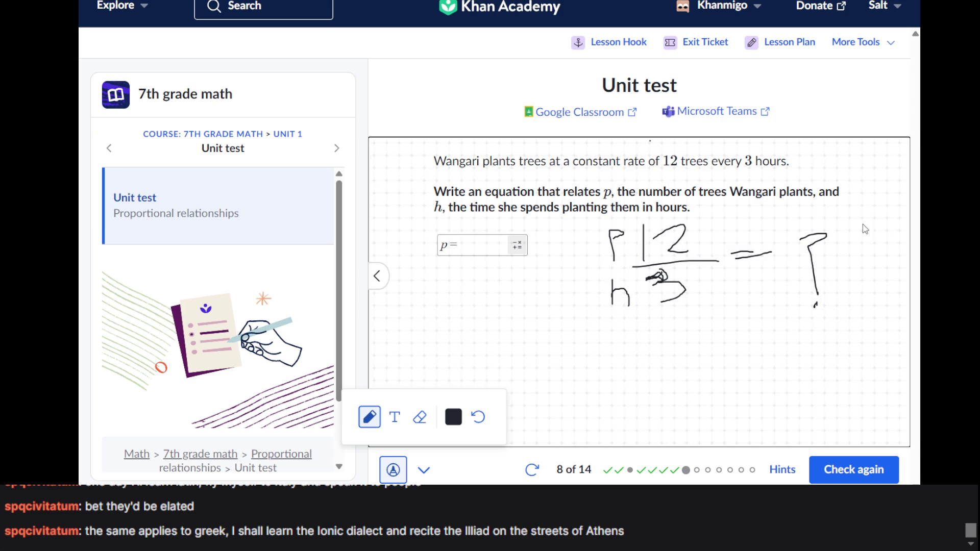
- Add right-hand working with a fraction over 12 and write 4 after the equals sign
mouse_move(844, 236)
left_mouse_down()
mouse_move(871, 242)
mouse_move(849, 255)
mouse_move(861, 290)
mouse_move(842, 294)
left_mouse_up()
left_click(817, 304)
mouse_move(877, 228)
left_mouse_down()
mouse_move(883, 289)
mouse_move(886, 273)
left_mouse_up()
mouse_move(844, 209)
left_mouse_down()
mouse_move(851, 291)
mouse_move(876, 256)
mouse_move(868, 286)
mouse_move(851, 285)
mouse_move(831, 208)
mouse_move(848, 274)
left_mouse_up()
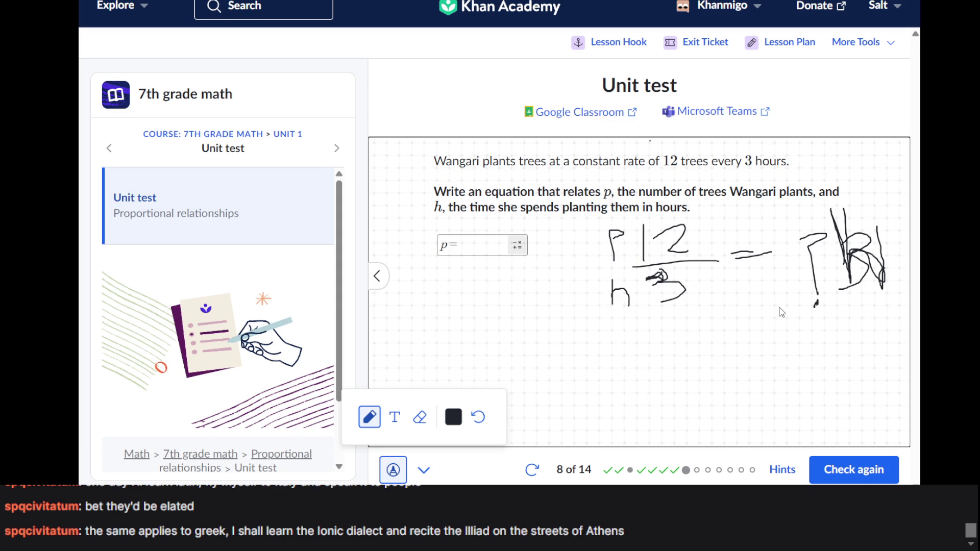
mouse_move(795, 329)
left_mouse_down()
mouse_move(885, 340)
mouse_move(842, 347)
mouse_move(848, 354)
mouse_move(829, 360)
mouse_move(832, 386)
left_mouse_up()
mouse_move(843, 350)
left_mouse_down()
mouse_move(868, 354)
mouse_move(855, 375)
mouse_move(880, 379)
left_mouse_up()
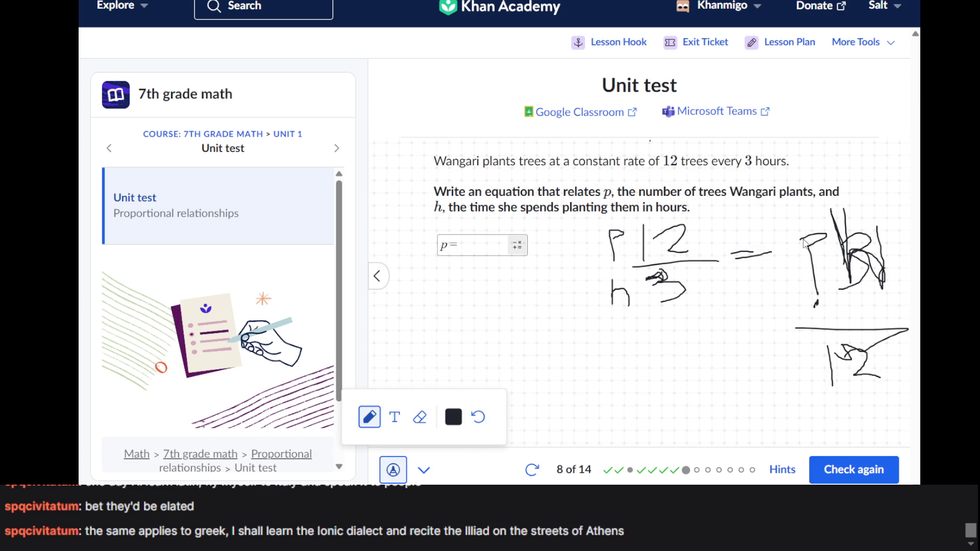
left_click_drag(767, 209, 783, 250)
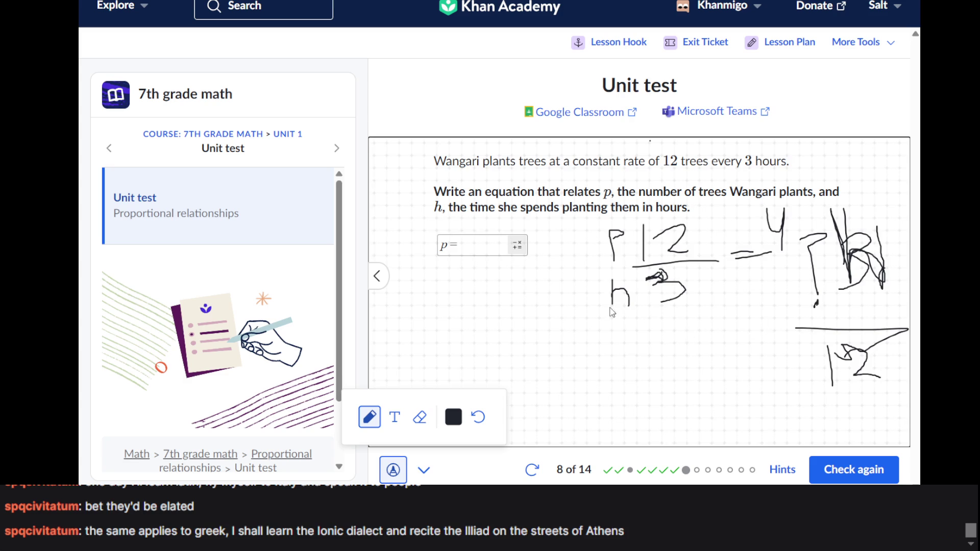
- Turn off drawing and submit p = 4h/12 as question 8's answer
left_click(402, 477)
left_click(473, 246)
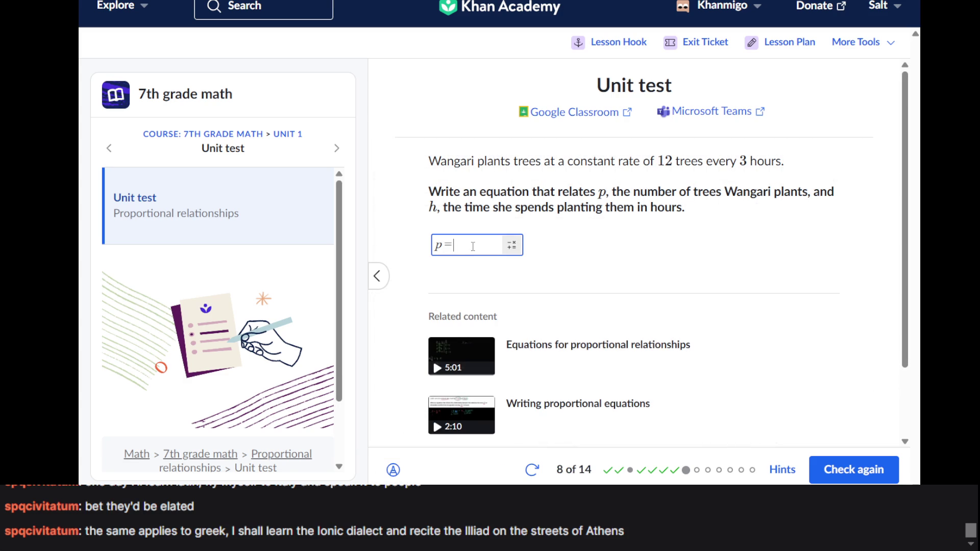
type("4h/12")
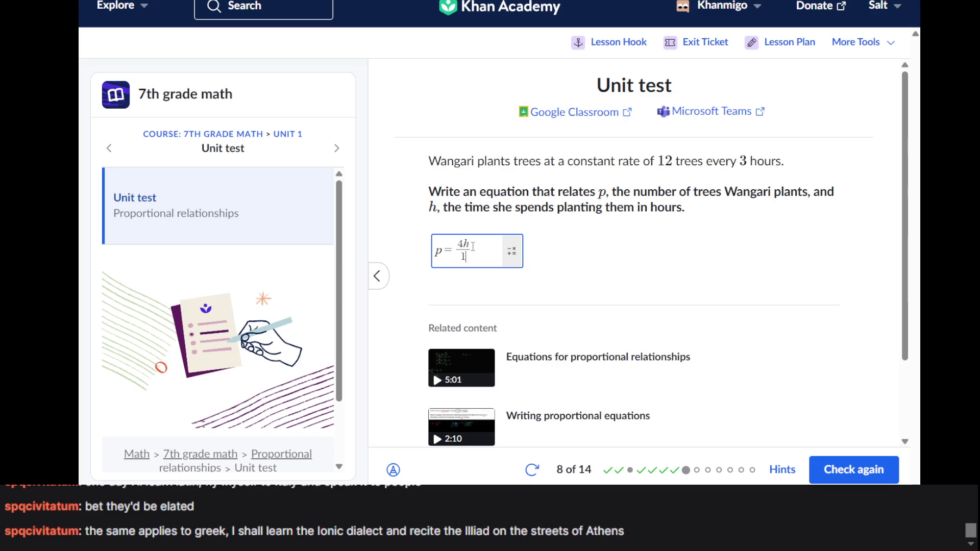
key("Return")
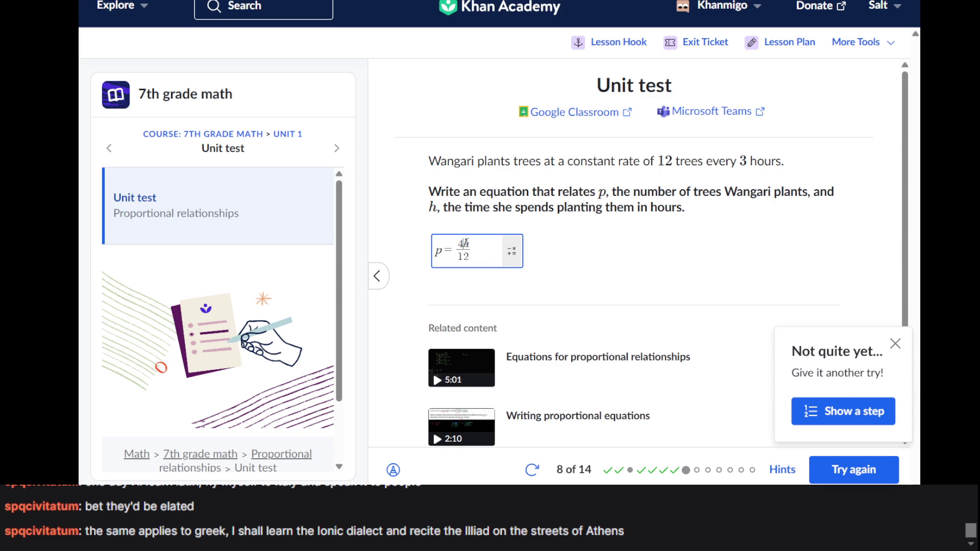
- Change the answer to p = h/12, resubmit it, and restore the scratch work
left_click(465, 244)
key("BackSpace")
key("Return")
left_click(393, 469)
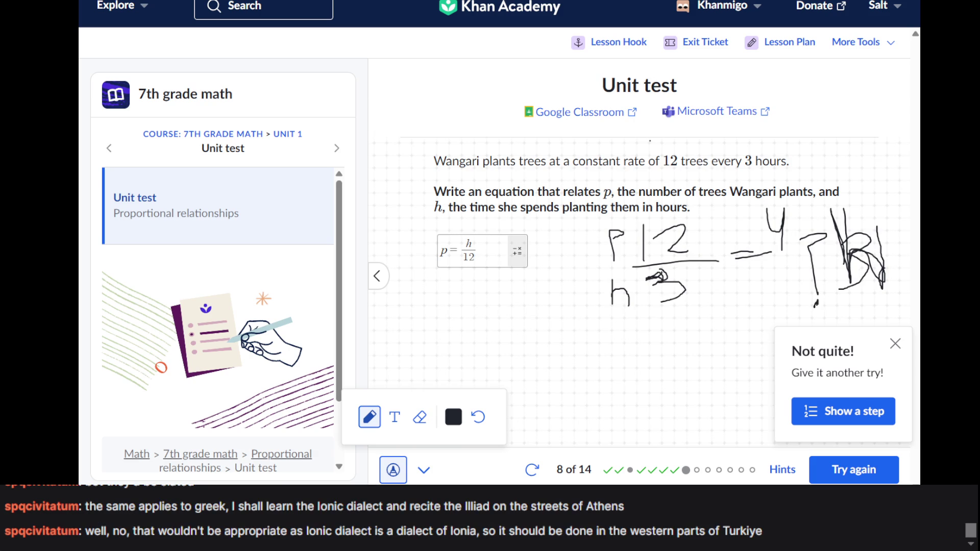
left_click(598, 418)
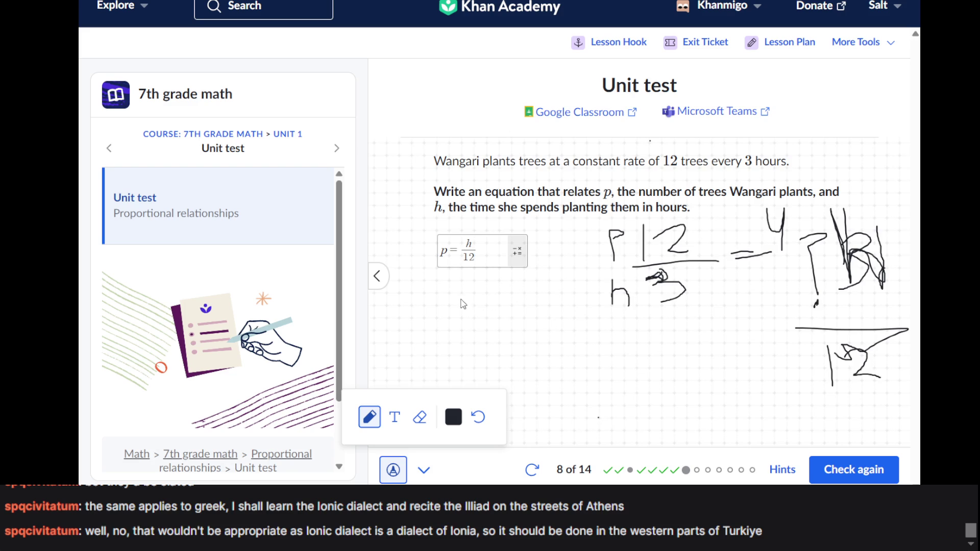
- Handwrite p = 4h below the earlier p/h = 12/3 working
left_click_drag(539, 295, 561, 335)
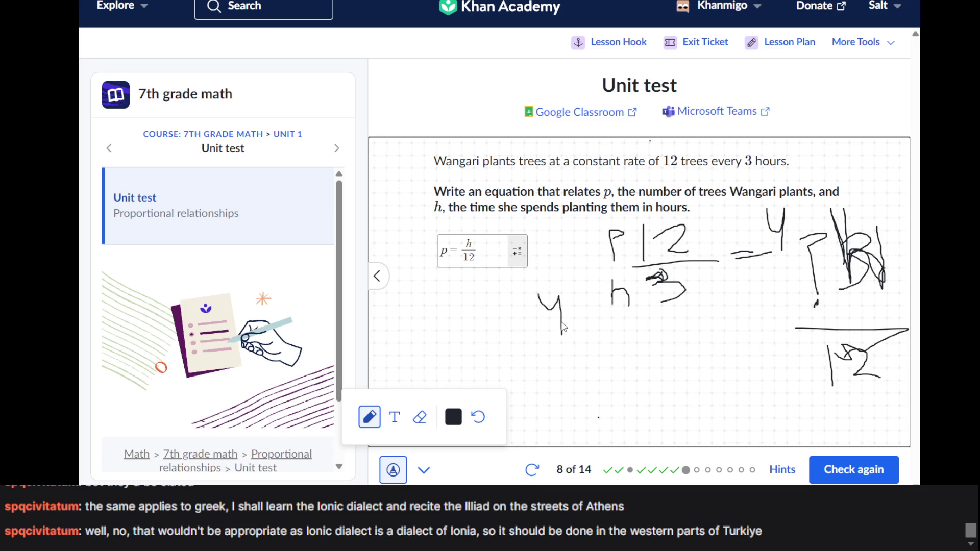
left_click_drag(559, 300, 560, 285)
mouse_move(574, 286)
left_mouse_down()
mouse_move(581, 333)
mouse_move(596, 320)
mouse_move(603, 345)
left_mouse_up()
mouse_move(510, 317)
left_mouse_down()
mouse_move(542, 316)
mouse_move(536, 322)
left_mouse_up()
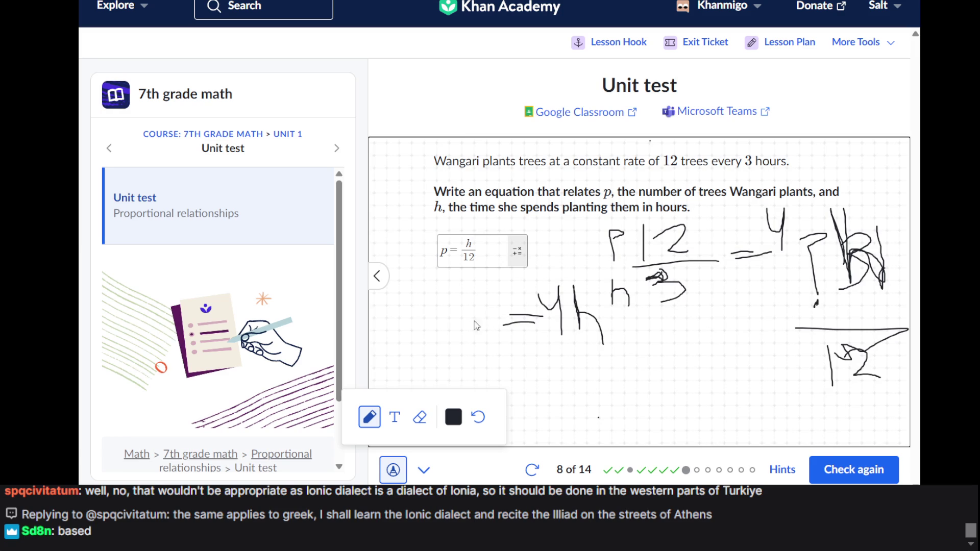
mouse_move(470, 357)
left_mouse_down()
mouse_move(475, 306)
mouse_move(451, 331)
left_mouse_up()
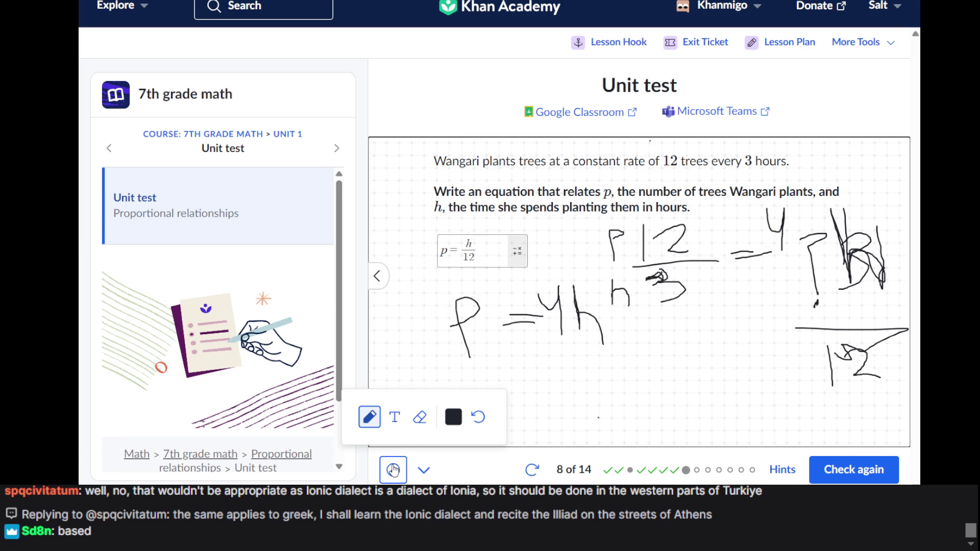
- Leave drawing mode, replace the p = h/12 answer with p = 4h, and check it
left_click(393, 470)
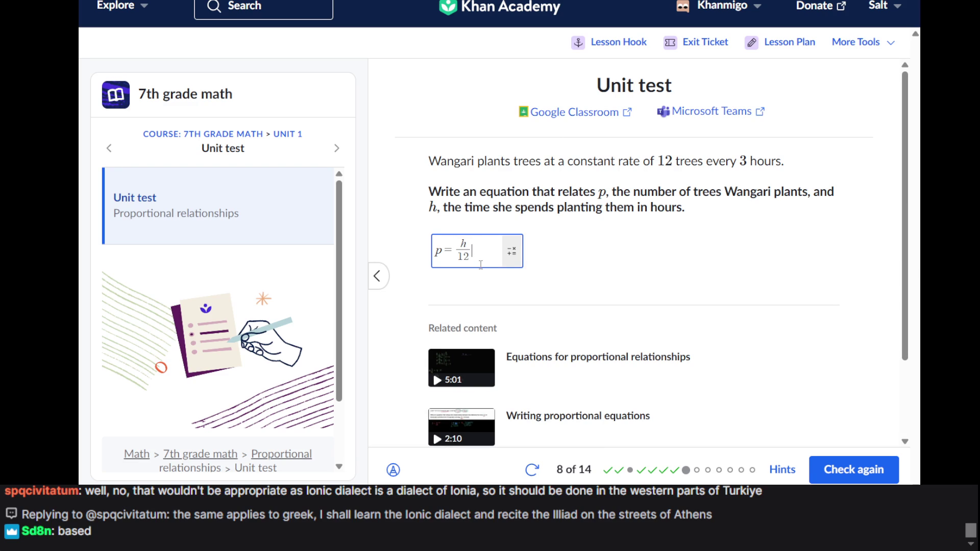
key("BackSpace")
key("BackSpace")
key("BackSpace")
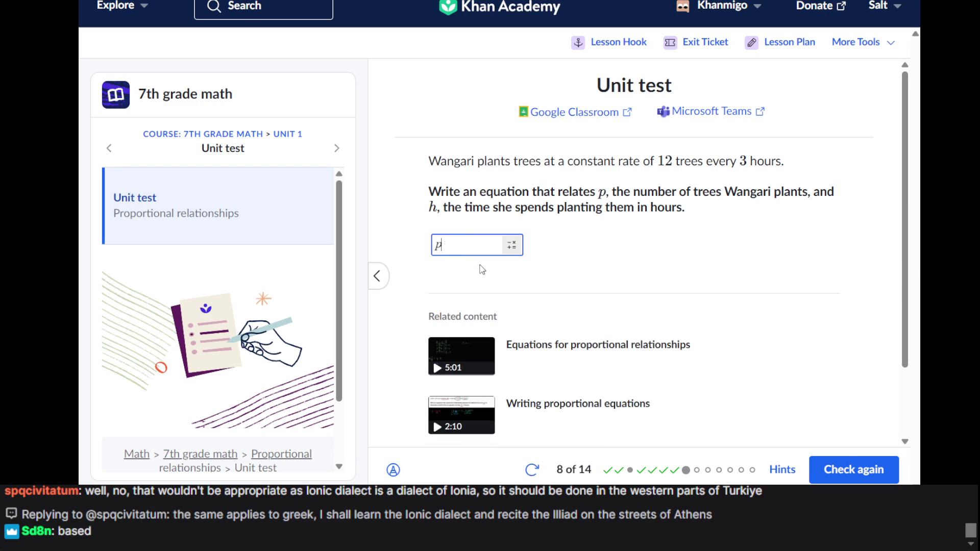
type("p=4h")
key("Return")
key("Return")
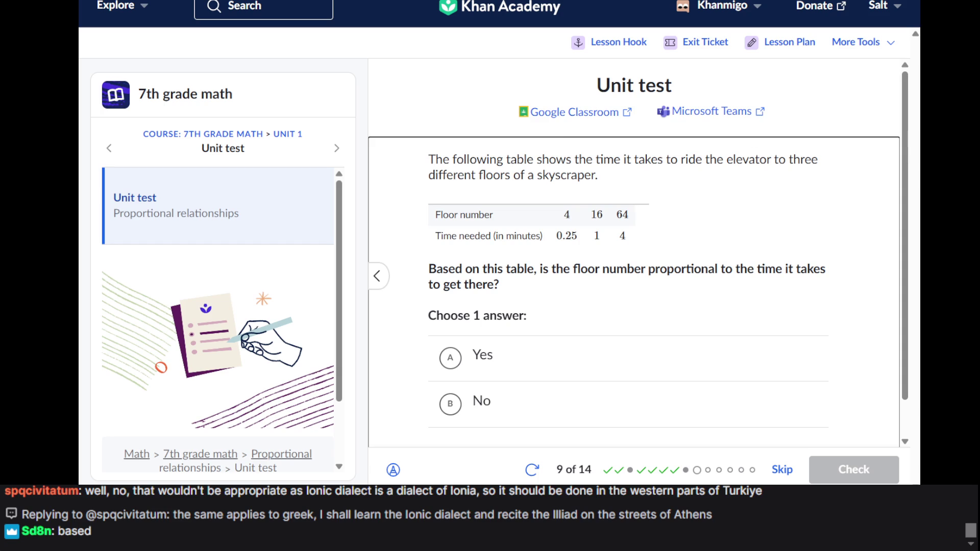
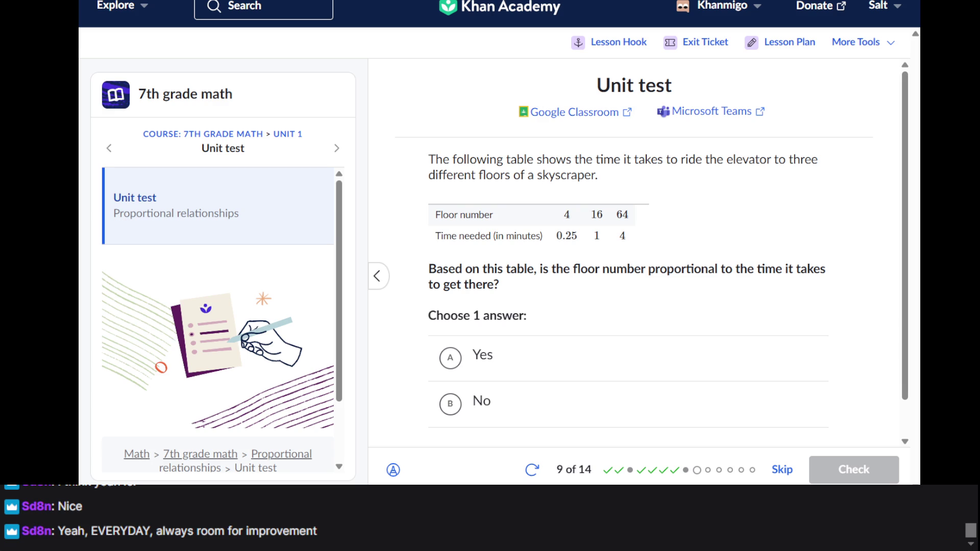
- Read the elevator question, highlighting its text and table and then clearing the highlight
left_click(638, 249)
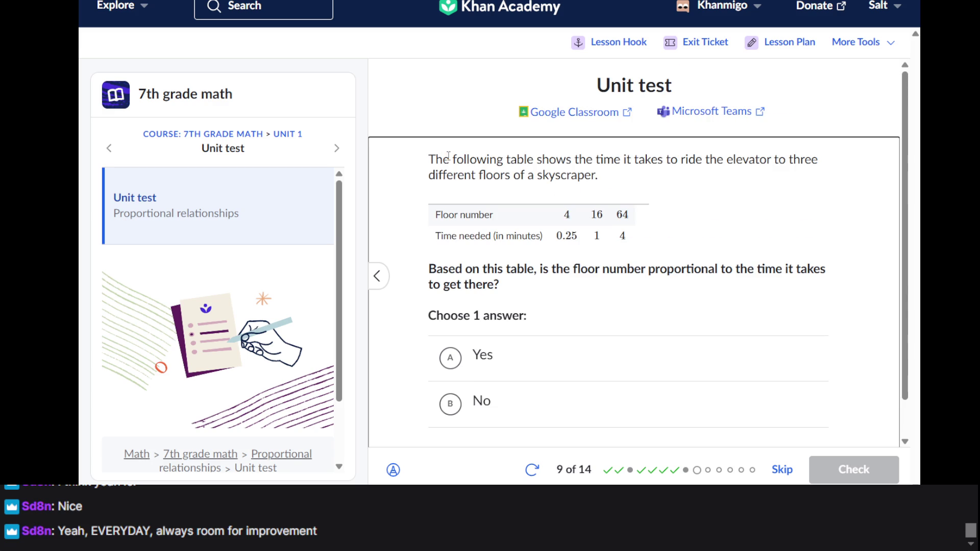
mouse_move(449, 155)
left_mouse_down()
mouse_move(466, 160)
mouse_move(514, 233)
left_mouse_up()
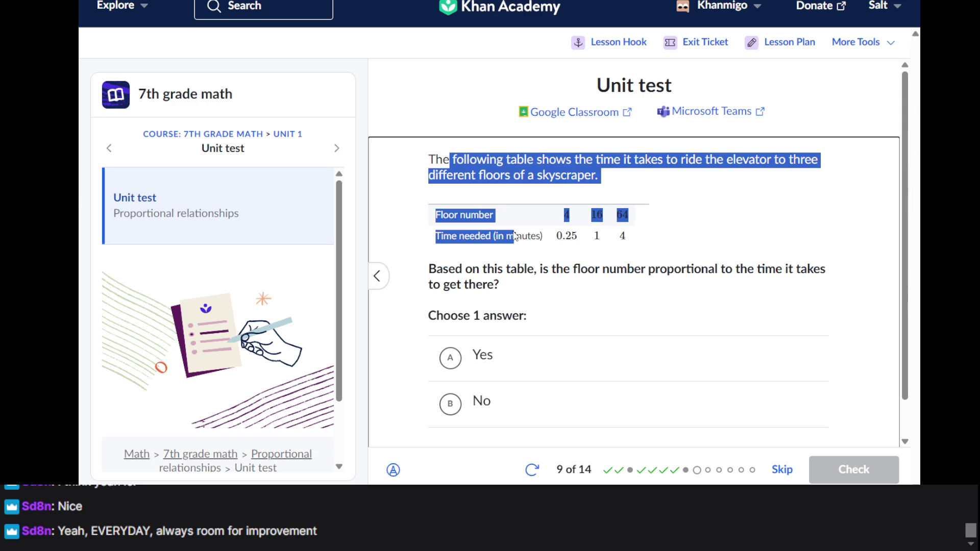
left_click(517, 263)
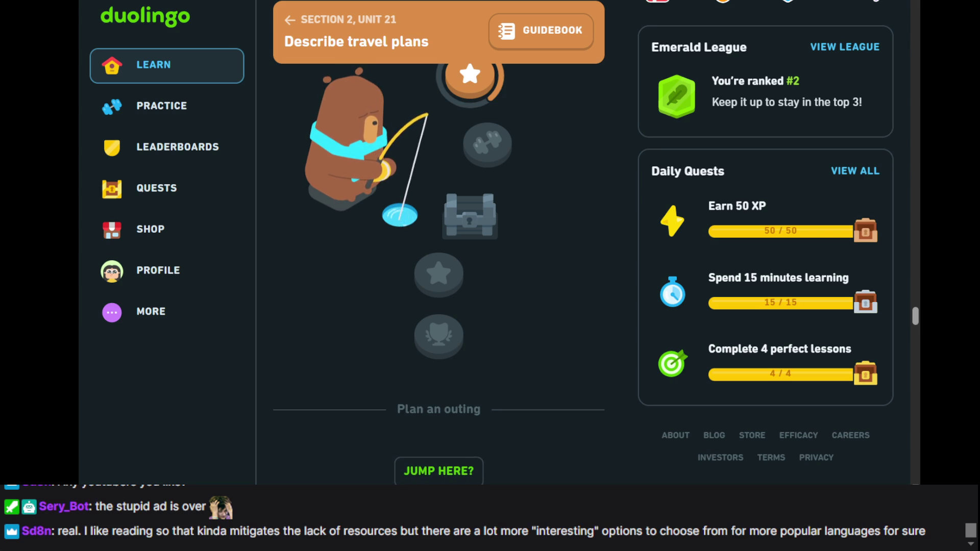
- Scroll the Duolingo travel-plans path, then return to Khan Academy's elevator question 9
scroll(473, 289, "up", 2)
scroll(472, 289, "up", 1)
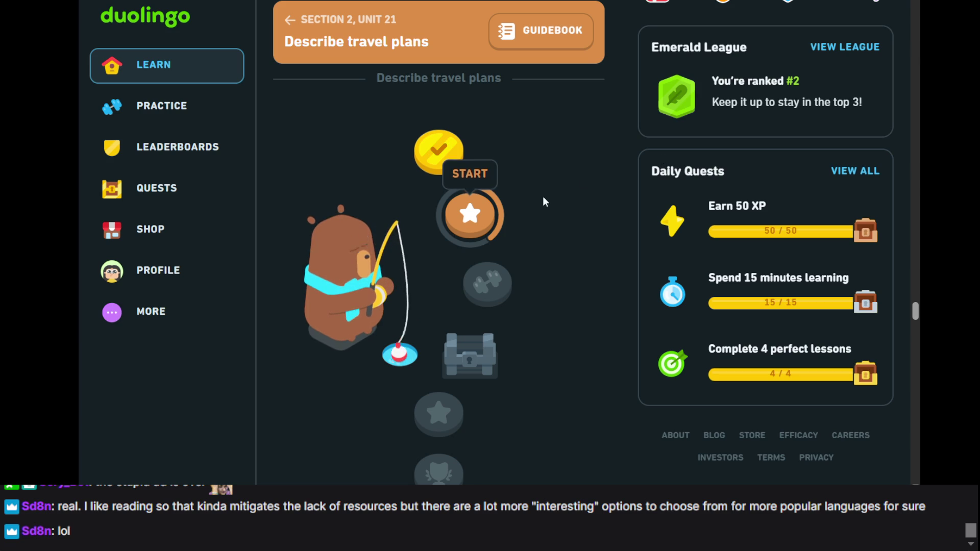
scroll(605, 169, "down", 2)
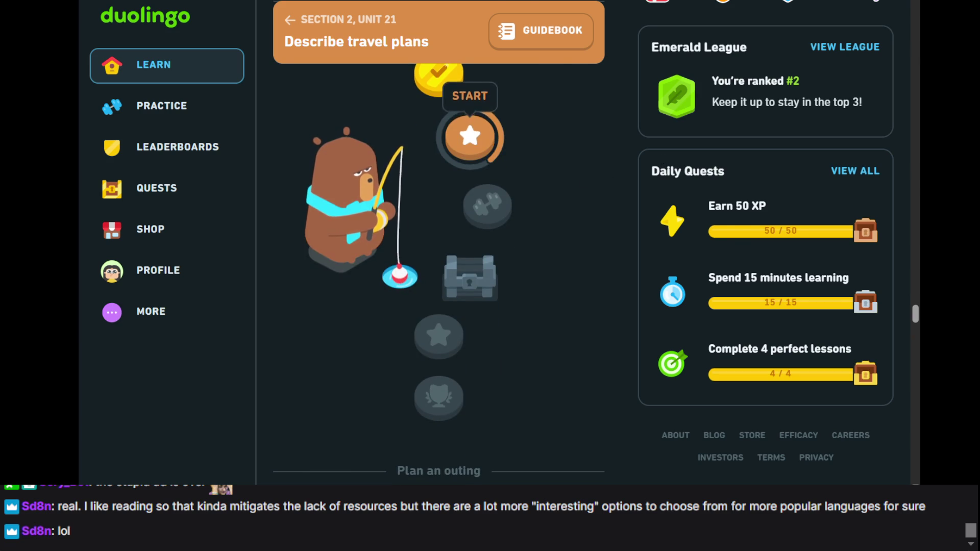
key("ctrl+Tab")
triple_click(520, 188)
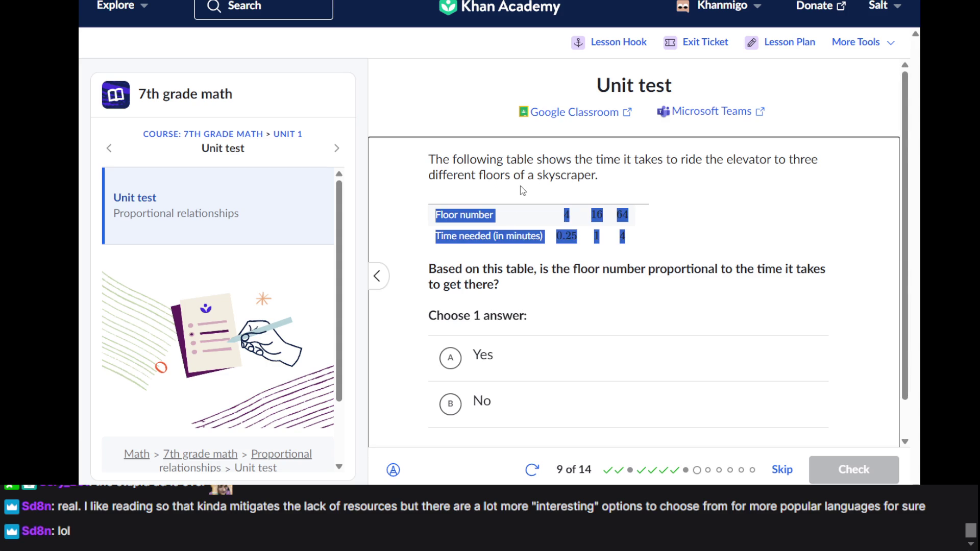
- Answer Yes to the elevator floor-versus-time proportionality question, check it, and advance to question 10
left_click(523, 189)
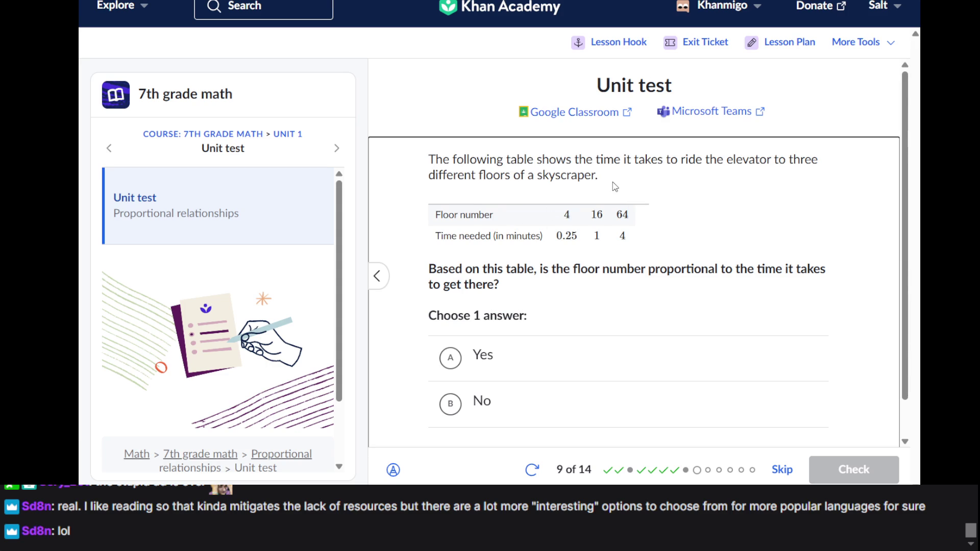
scroll(612, 194, "down", 1)
scroll(578, 264, "down", 1)
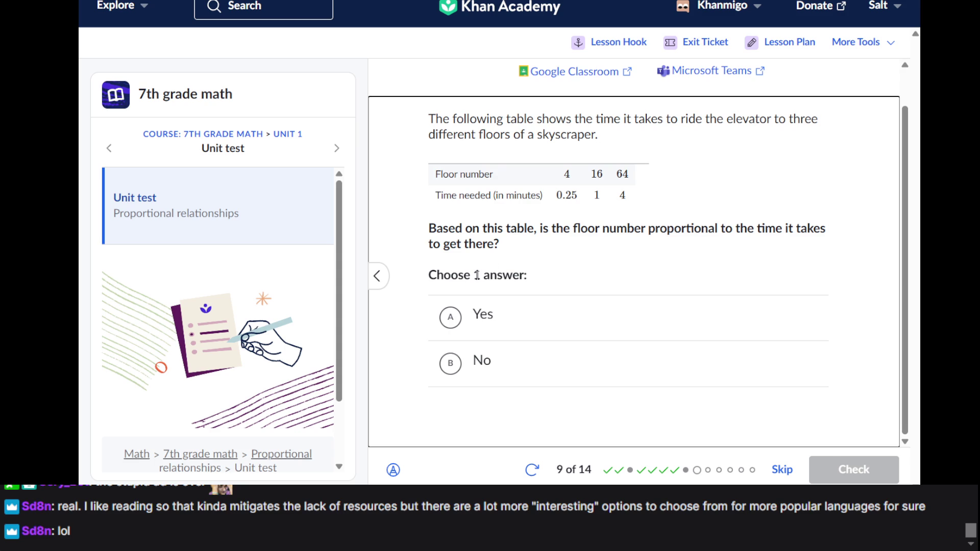
left_click(441, 330)
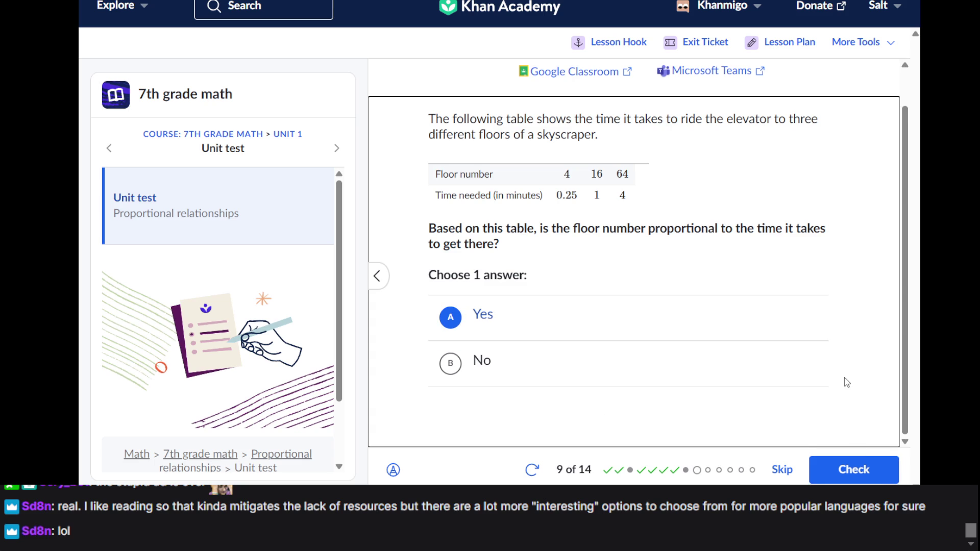
left_click(849, 468)
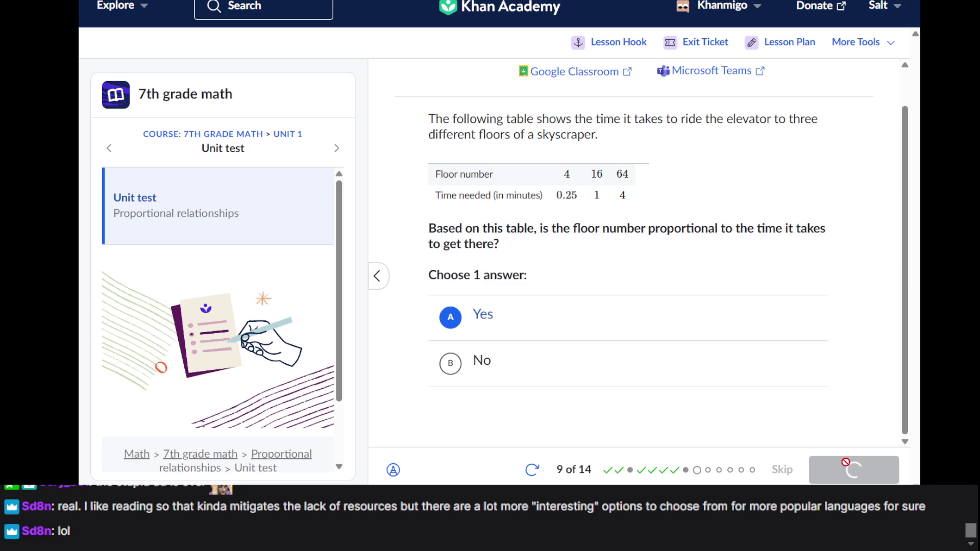
left_click(847, 468)
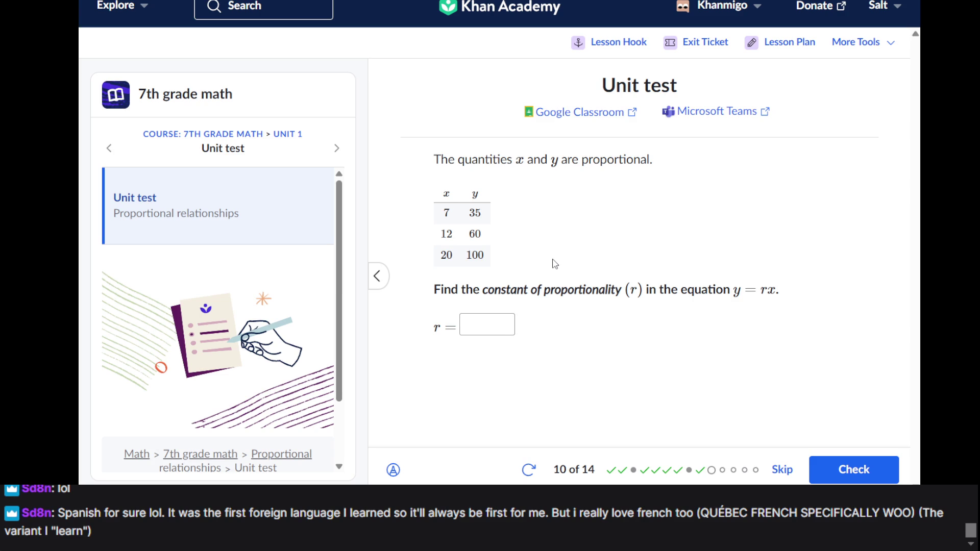
- Enter r = 5 as the constant of proportionality, check it, and dismiss the Good work popup
left_click(500, 327)
type("5")
key("Return")
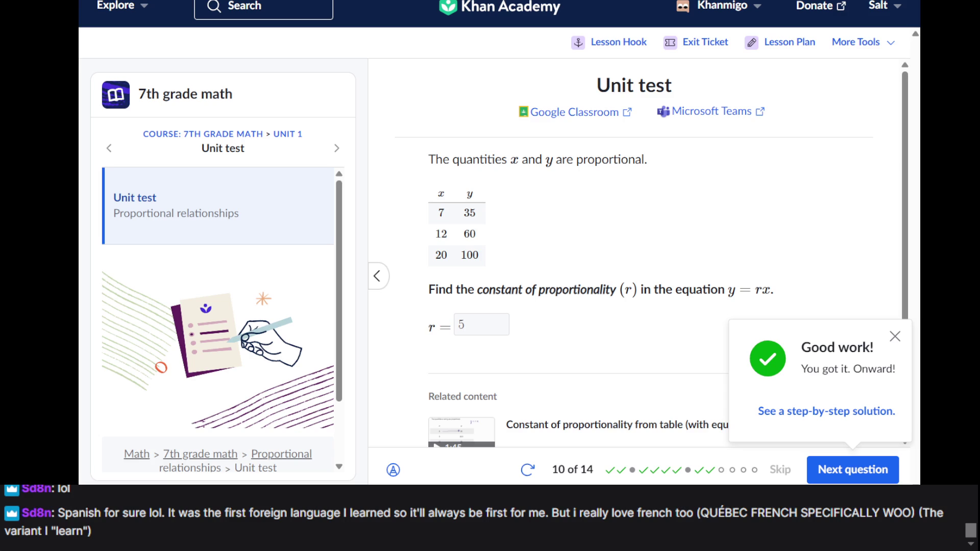
scroll(660, 217, "down", 2)
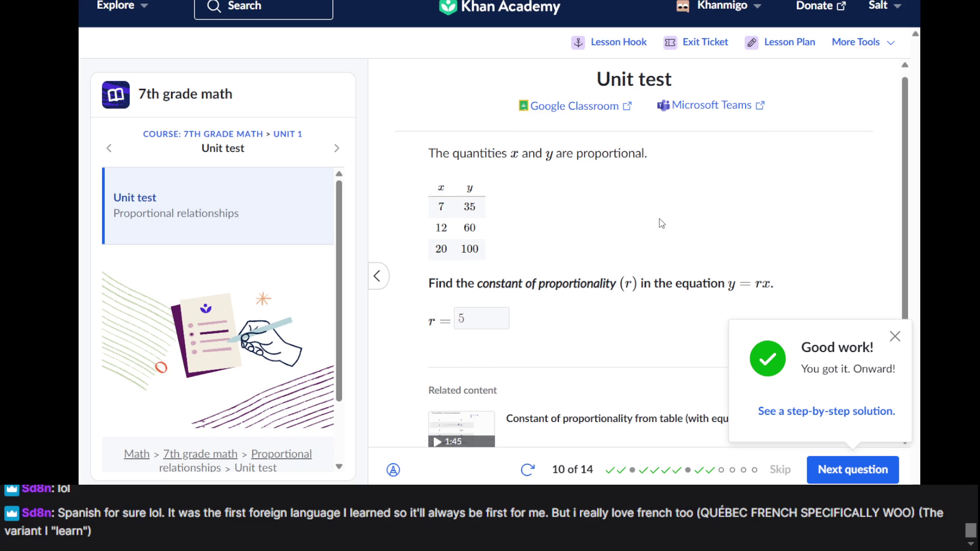
scroll(721, 264, "up", 2)
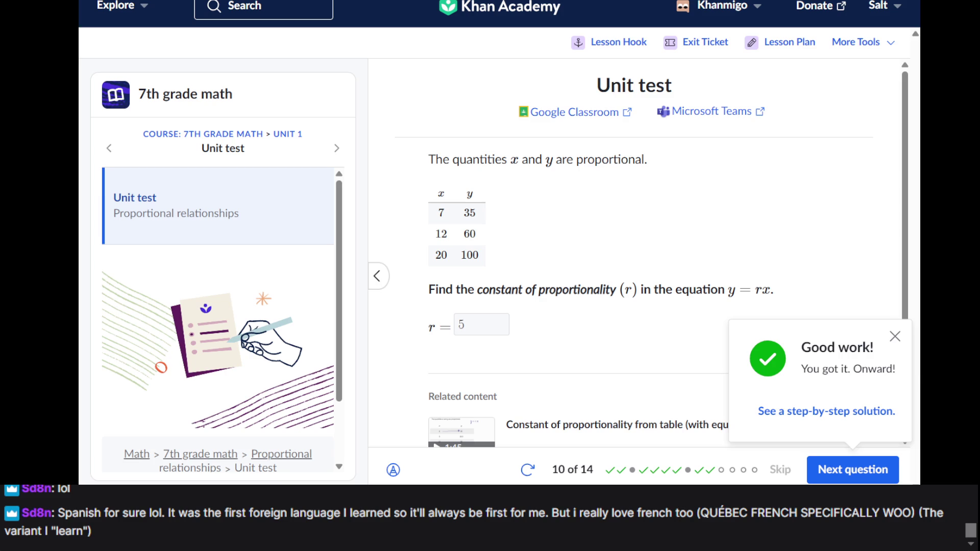
left_click(656, 274)
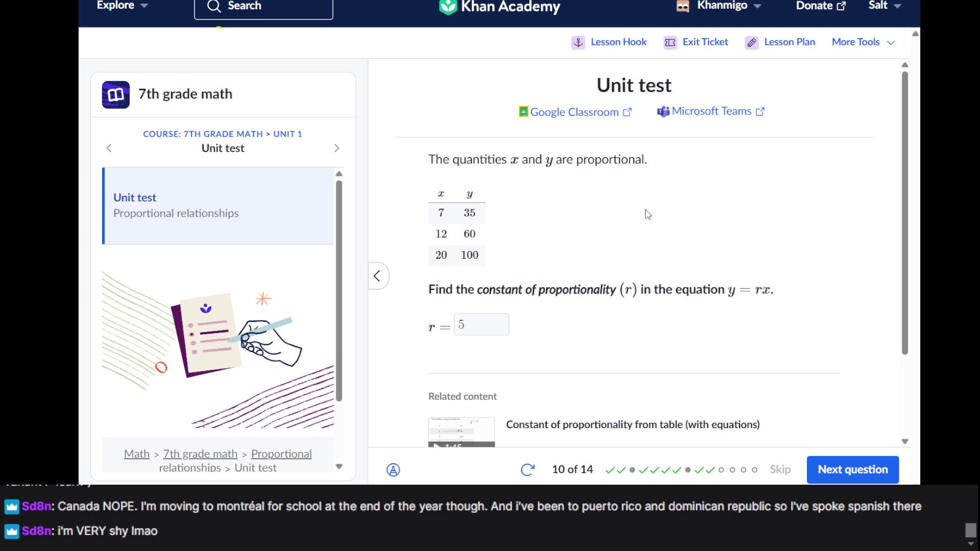
- Review question 10's panel, then advance to question 11 on the m and n equation
scroll(647, 214, "down", 1)
scroll(647, 214, "up", 1)
scroll(622, 292, "down", 1)
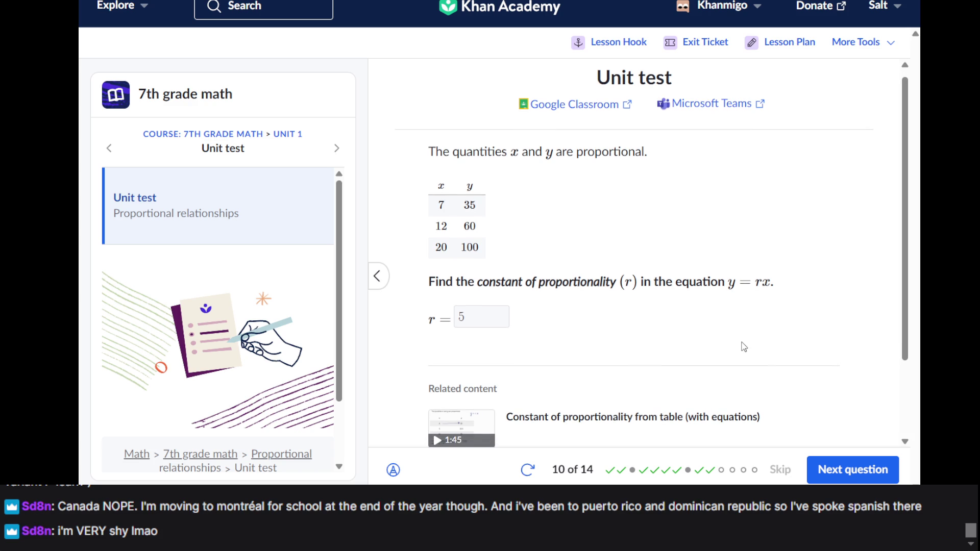
left_click(828, 468)
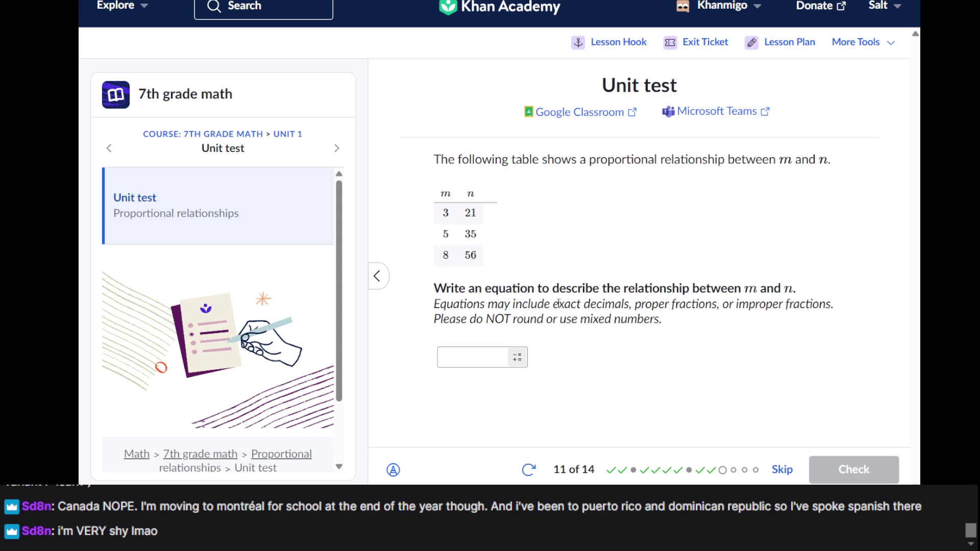
- Type m=n into question 11's equation box, removing a stray minus sign
left_click(467, 360)
left_click(465, 191)
left_click(479, 353)
type("m")
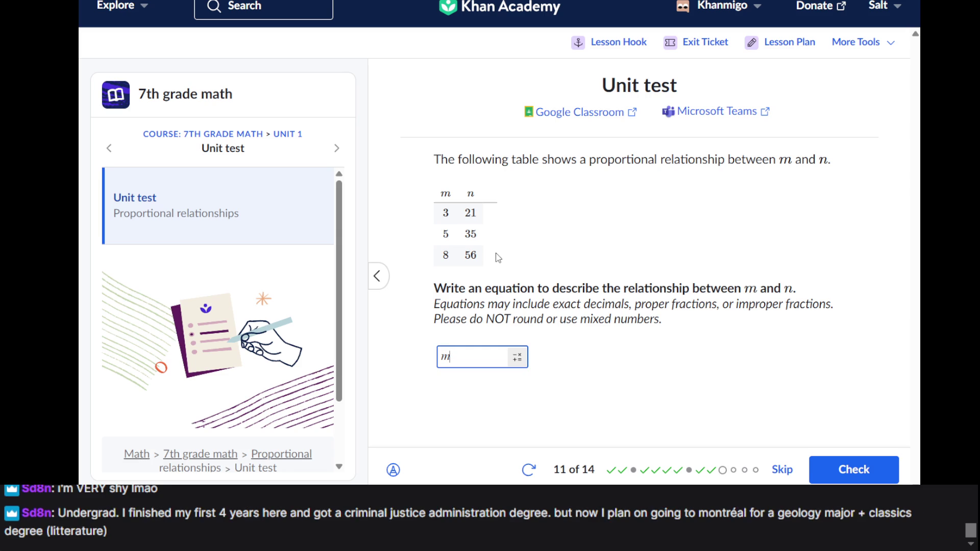
type("-")
key("BackSpace")
type("=n")
key("alt+Tab")
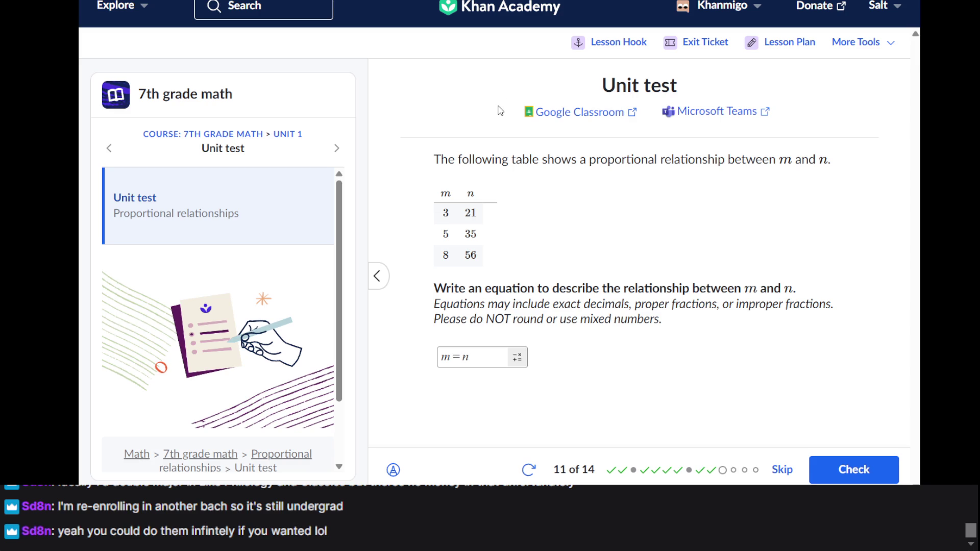
- Study the 3–21, 5–35, 8–56 table and return to the m=n answer box
triple_click(496, 181)
key("alt+Tab")
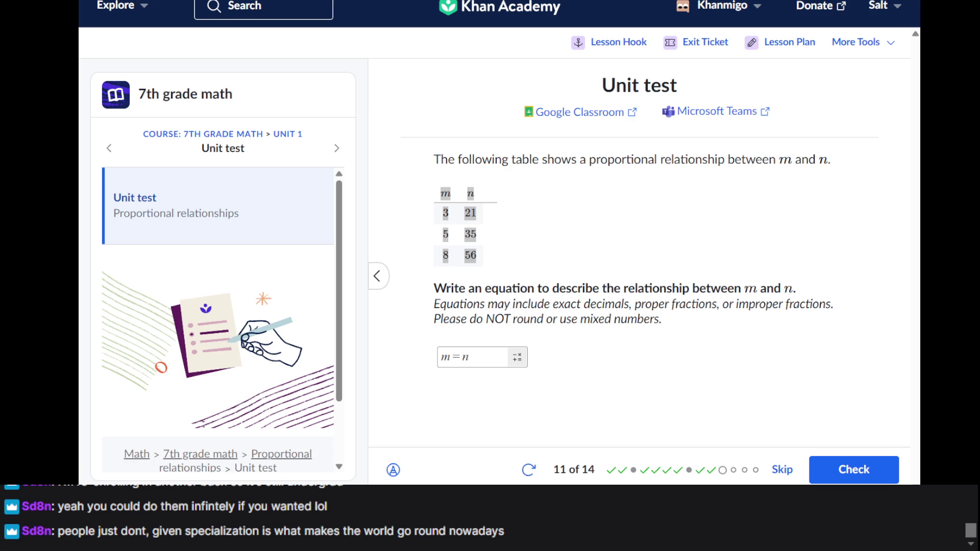
left_click(656, 243)
left_click(508, 362)
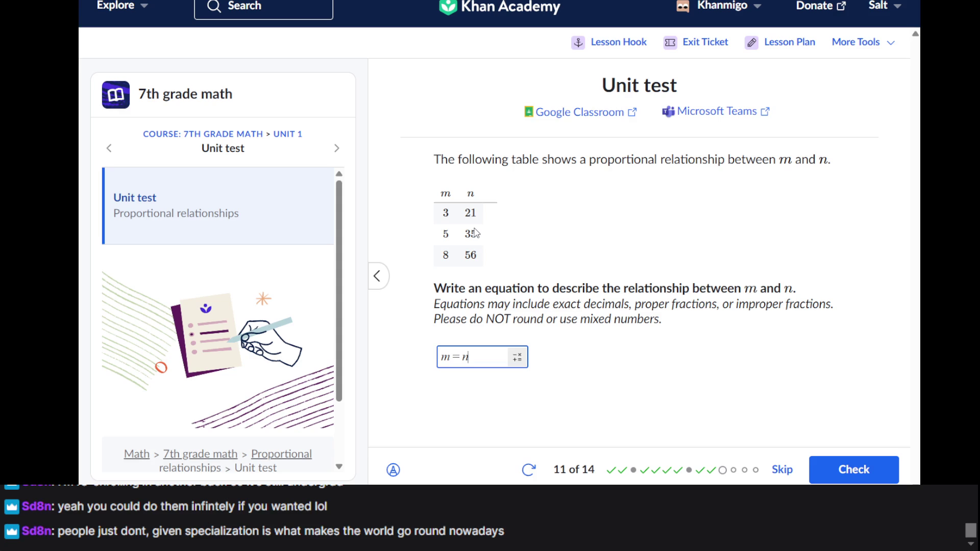
- Turn on the scratchpad, draw a trial scribble, erase it, and switch the scratchpad off
left_click(393, 470)
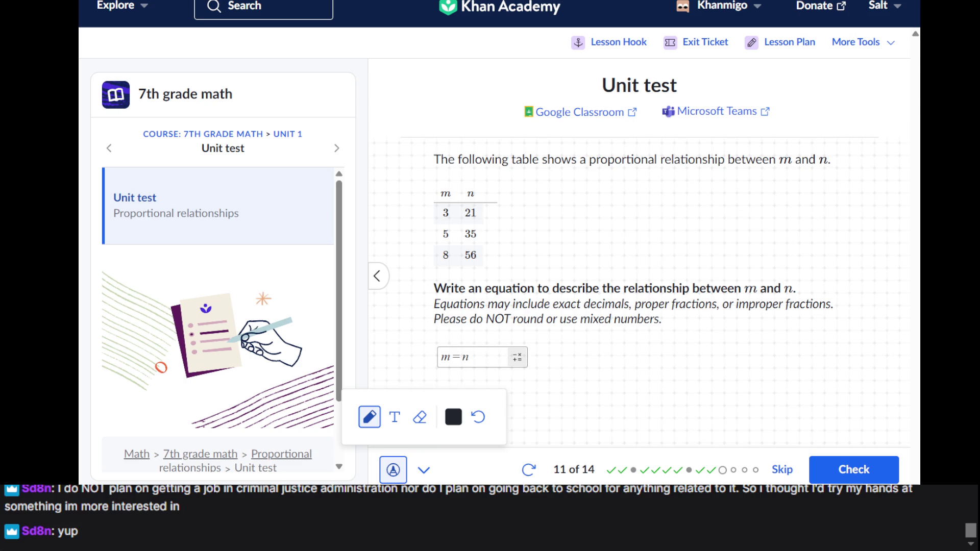
left_click(667, 240)
mouse_move(698, 259)
left_mouse_down()
mouse_move(659, 241)
mouse_move(694, 202)
mouse_move(664, 258)
mouse_move(617, 240)
mouse_move(670, 232)
mouse_move(616, 275)
mouse_move(656, 257)
mouse_move(687, 273)
mouse_move(661, 291)
mouse_move(701, 296)
mouse_move(725, 259)
mouse_move(673, 278)
mouse_move(699, 286)
mouse_move(756, 223)
mouse_move(636, 263)
mouse_move(616, 291)
mouse_move(674, 248)
left_mouse_up()
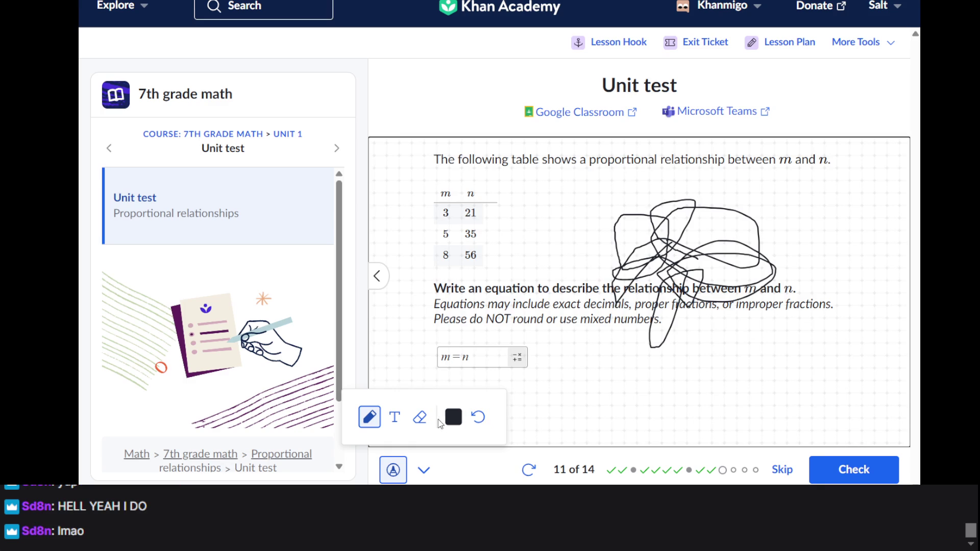
left_click(420, 417)
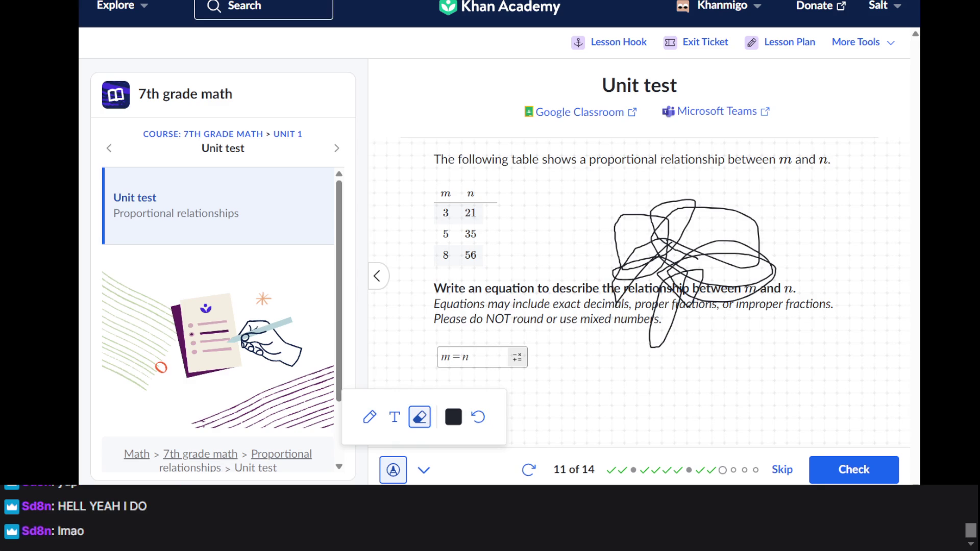
left_click(653, 292)
left_click_drag(686, 263, 650, 345)
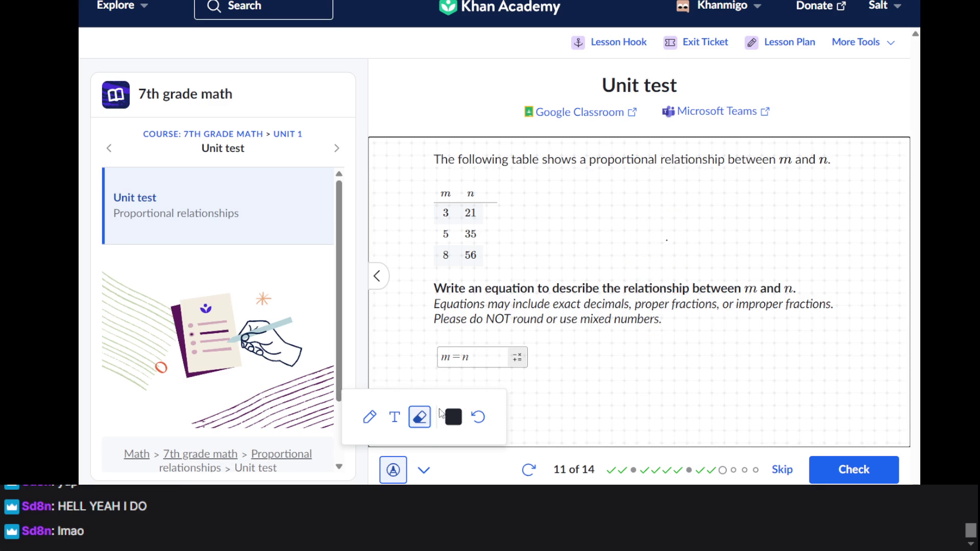
left_click(365, 425)
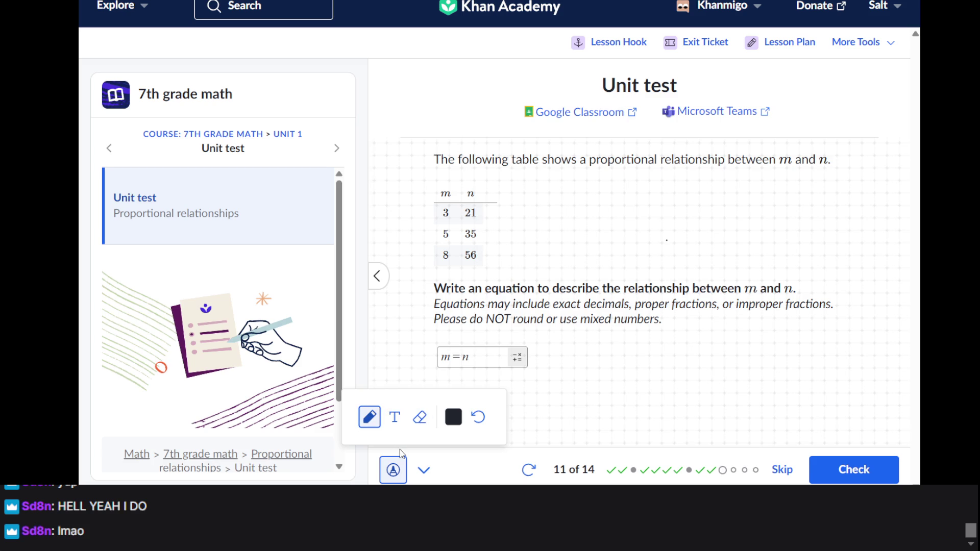
left_click(393, 469)
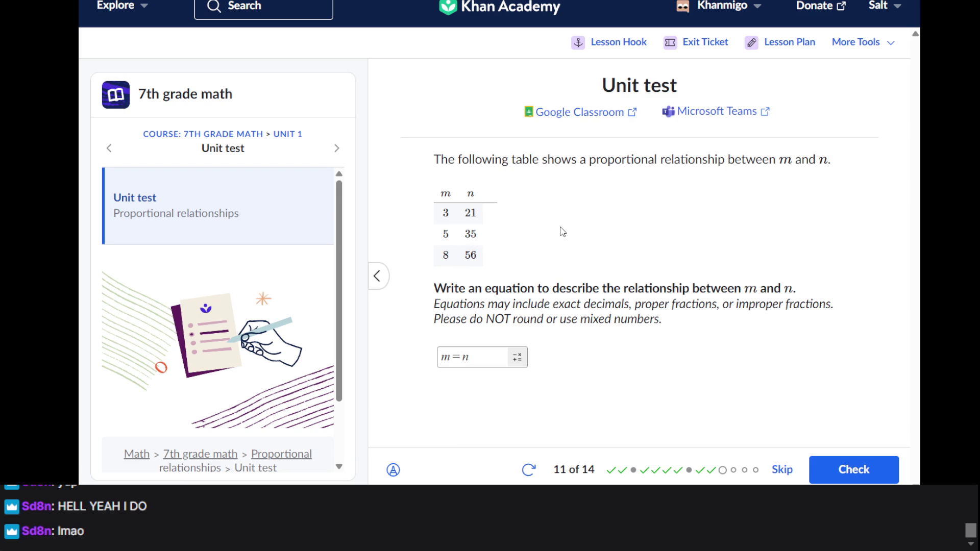
- Work out on the scratchpad that n/m = 7 from the table's 8–56 row
triple_click(504, 234)
left_click(394, 469)
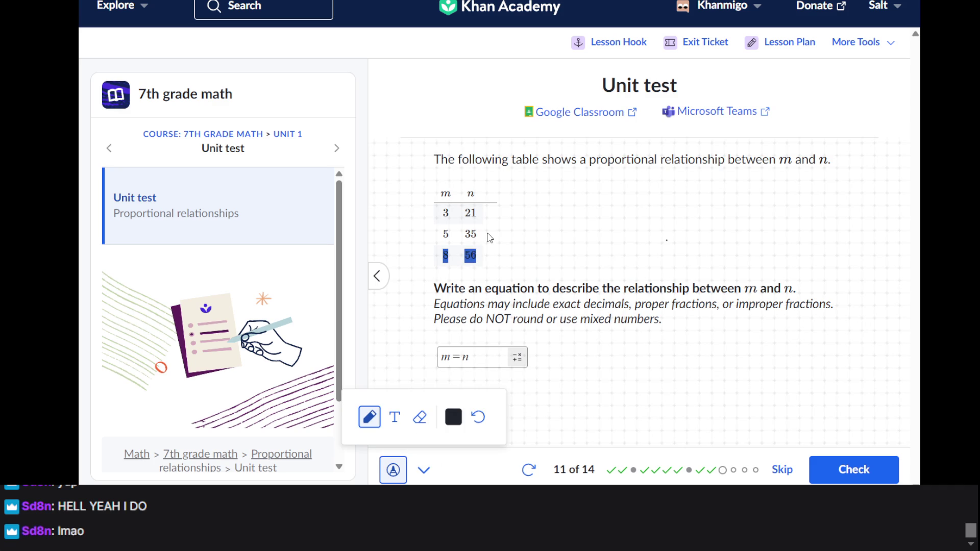
mouse_move(488, 230)
left_mouse_down()
mouse_move(506, 234)
mouse_move(498, 246)
left_mouse_up()
mouse_move(545, 187)
left_mouse_down()
mouse_move(547, 202)
mouse_move(566, 194)
mouse_move(568, 215)
mouse_move(609, 220)
left_mouse_up()
mouse_move(548, 248)
left_mouse_down()
mouse_move(546, 229)
mouse_move(578, 245)
mouse_move(629, 216)
mouse_move(634, 223)
mouse_move(663, 195)
mouse_move(655, 246)
left_mouse_up()
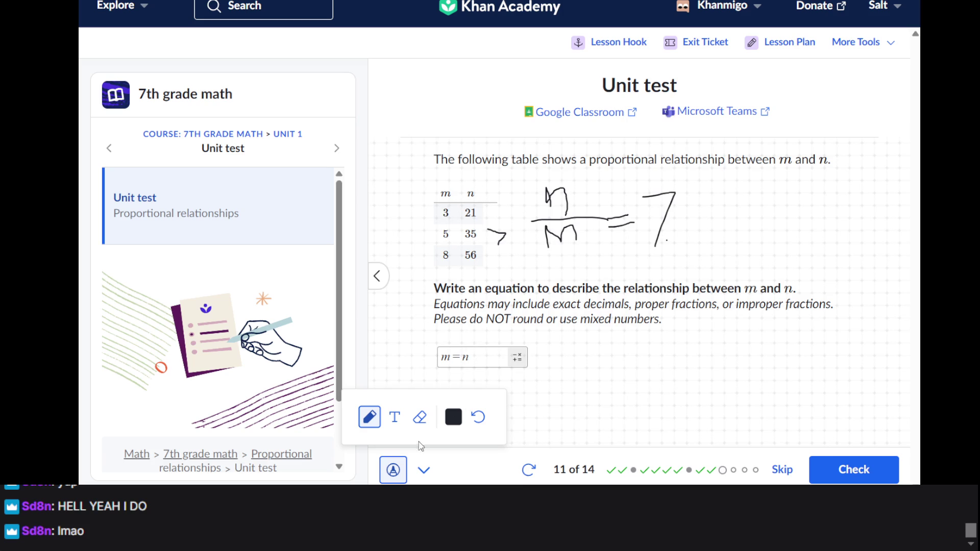
left_click(393, 470)
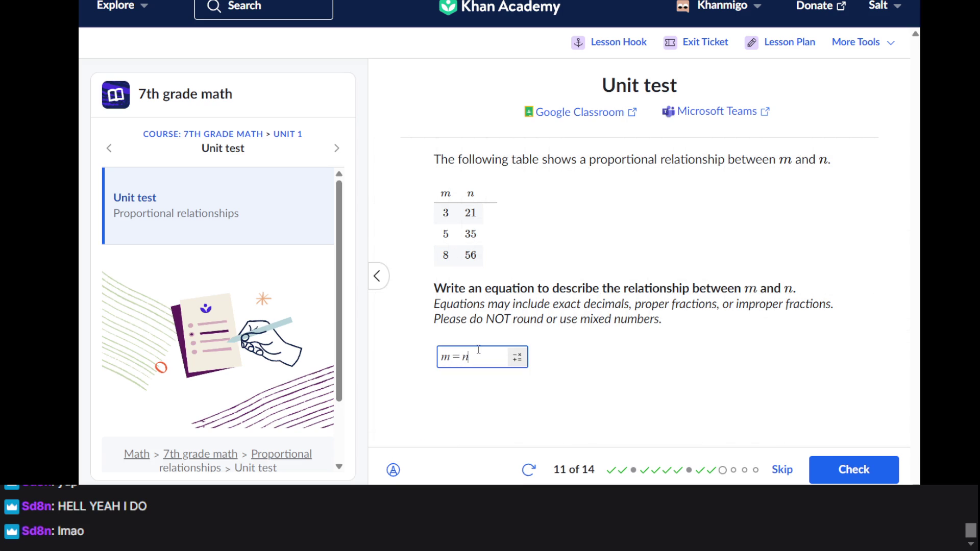
- Replace the answer with 7m=n, check it, and advance to question 12
key("BackSpace")
key("BackSpace")
key("BackSpace")
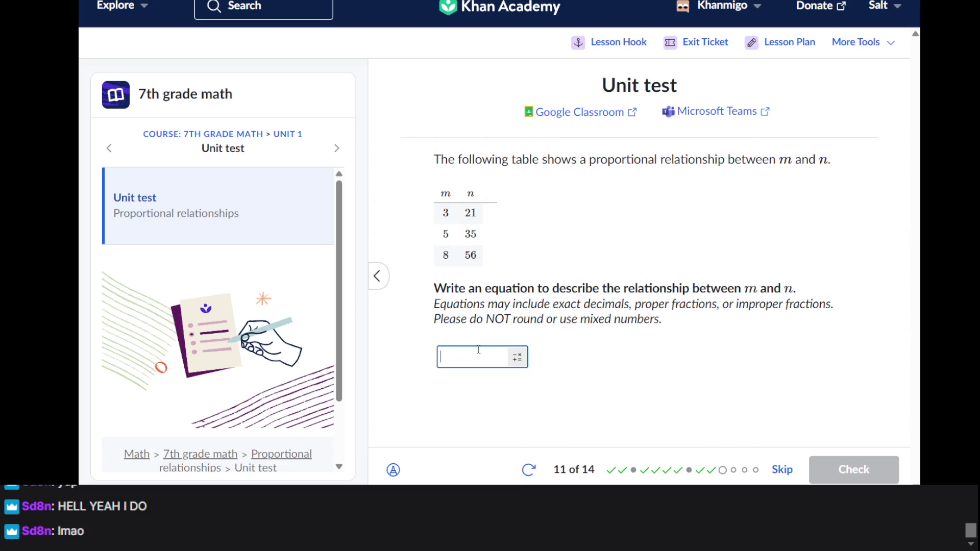
type("7m=n")
key("Return")
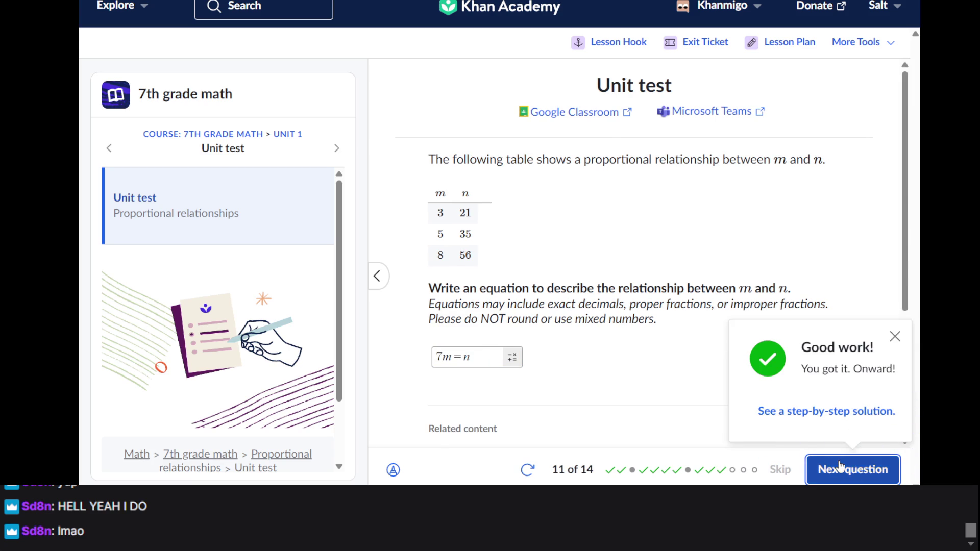
left_click(840, 465)
scroll(562, 280, "down", 3)
scroll(459, 205, "up", 3)
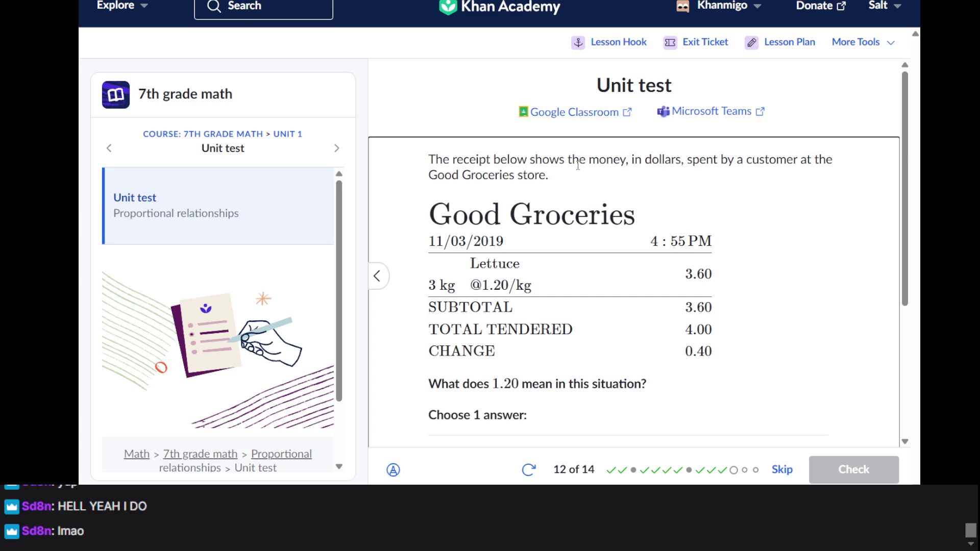
scroll(578, 165, "down", 1)
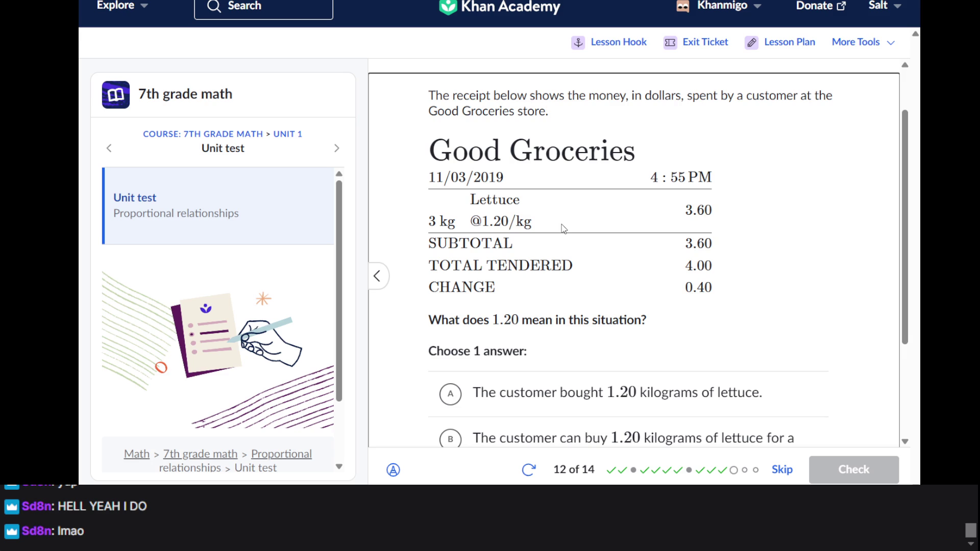
scroll(564, 229, "down", 1)
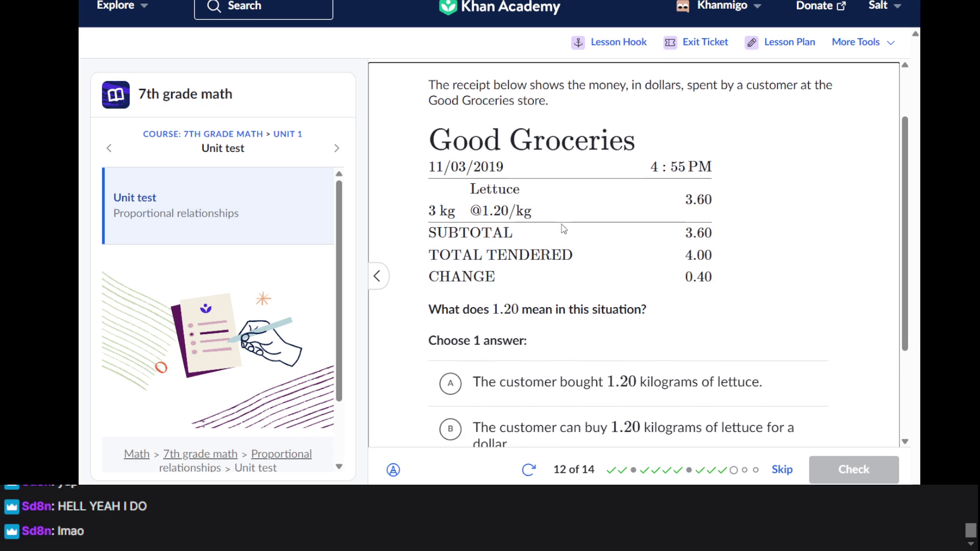
scroll(563, 228, "down", 1)
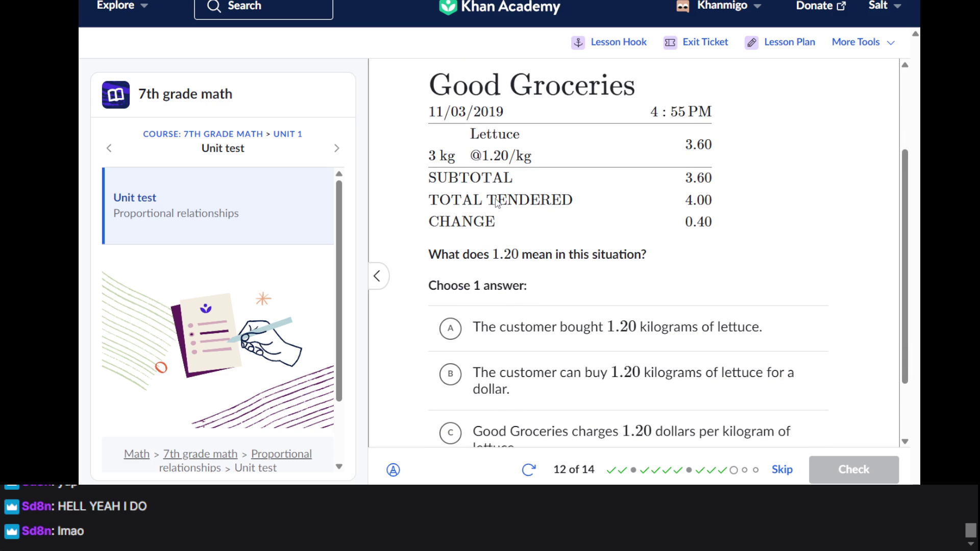
double_click(497, 202)
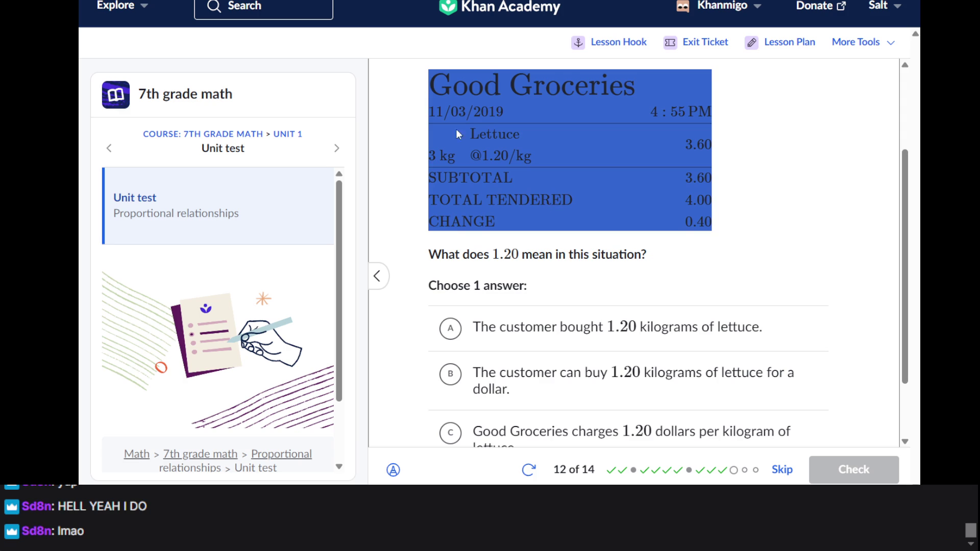
left_click(370, 207)
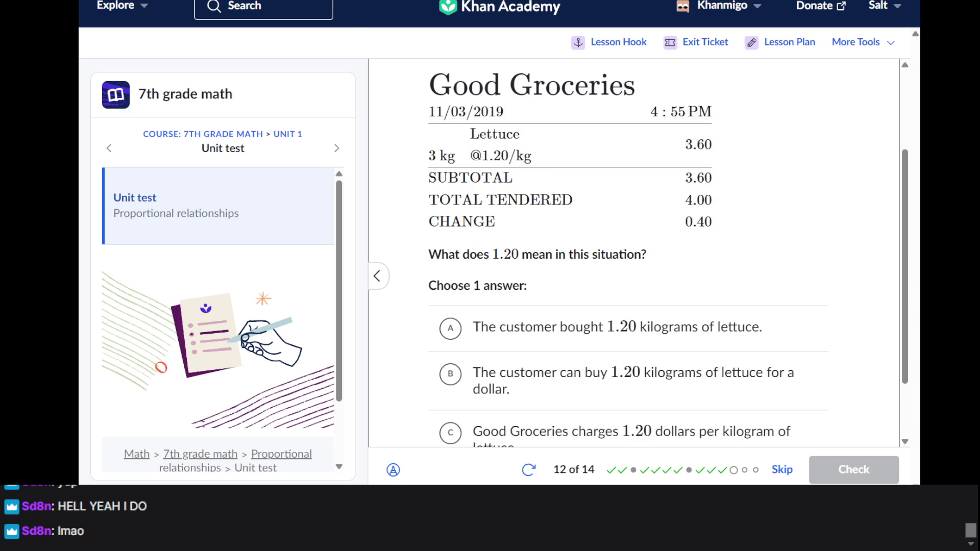
- Search Google in a private window for 'what does tendered mean'
key("ctrl+shift+n")
type("google.com")
key("Return")
type("what does tendered me")
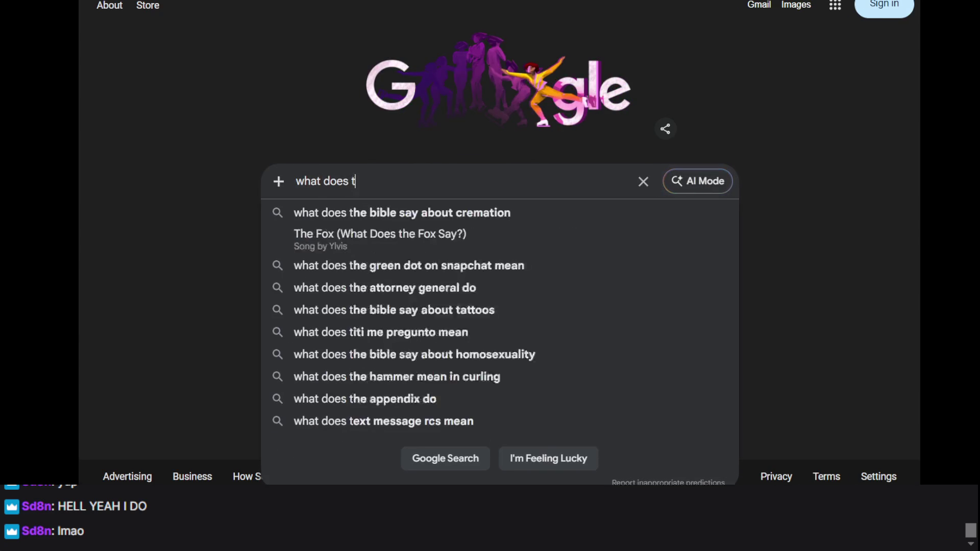
type("an")
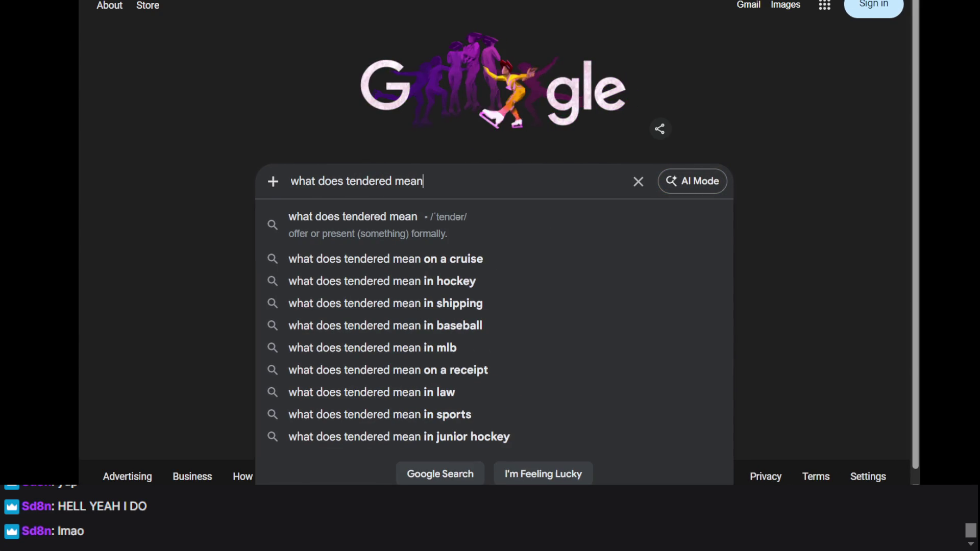
key("Return")
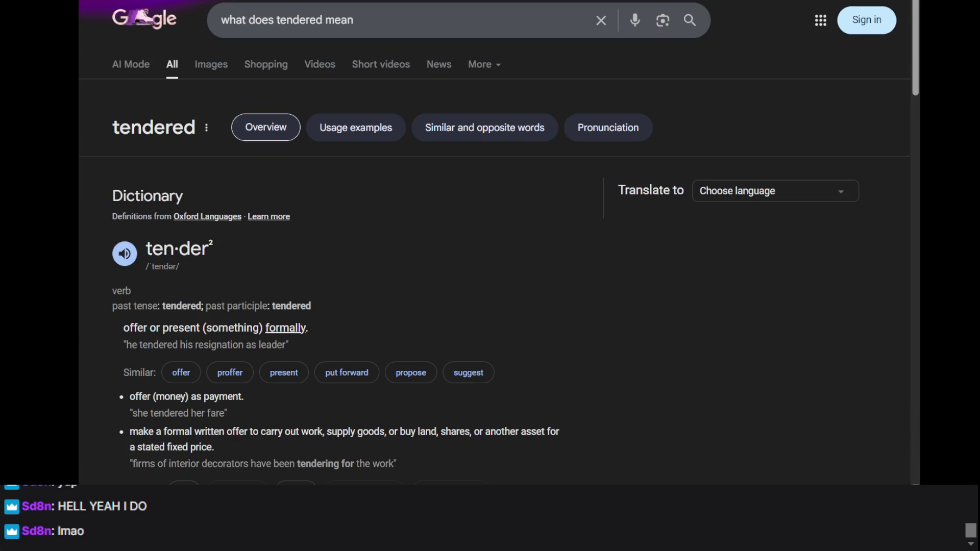
- Read the tendered definitions, expanding the dictionary card, then return to the Khan Academy test
scroll(231, 99, "down", 2)
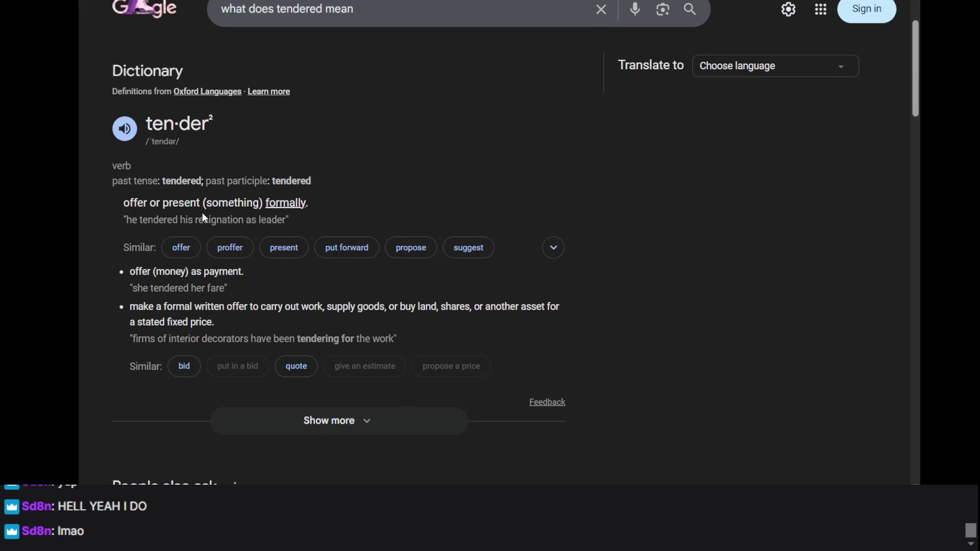
triple_click(207, 276)
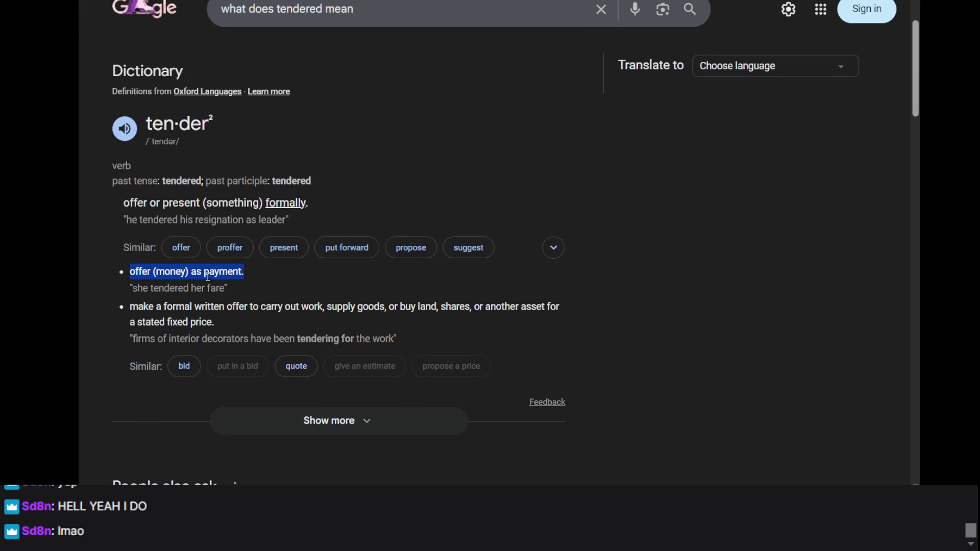
left_click(207, 276)
scroll(304, 309, "down", 1)
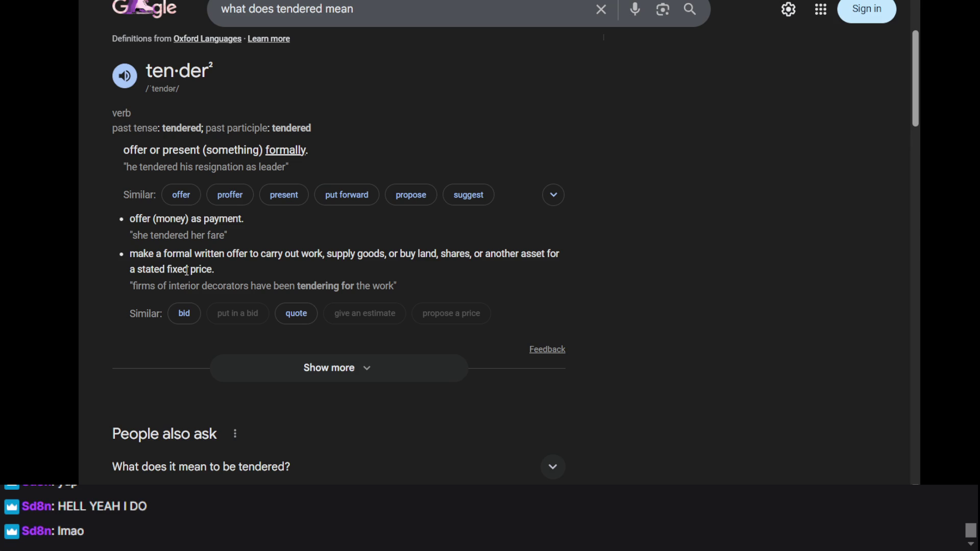
scroll(224, 261, "down", 7)
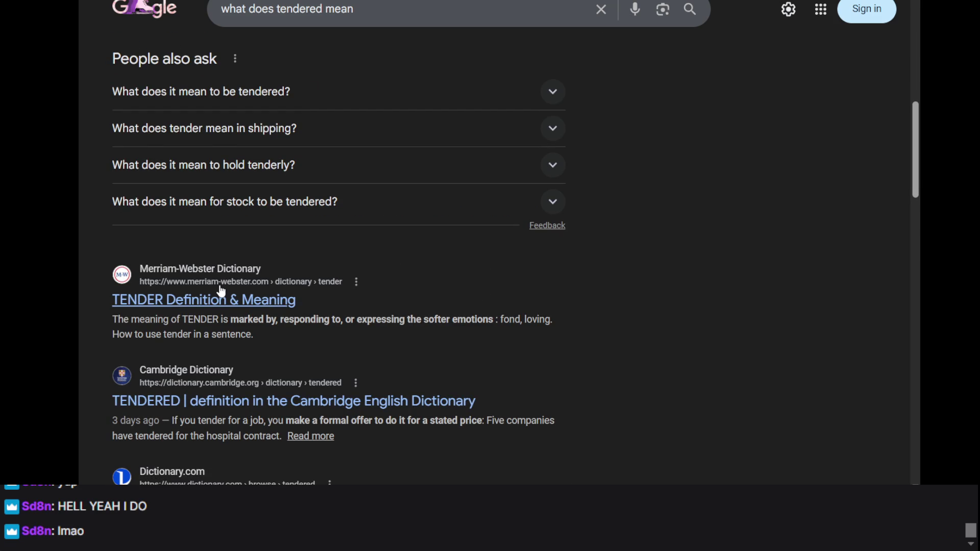
scroll(221, 291, "up", 4)
left_click(250, 180)
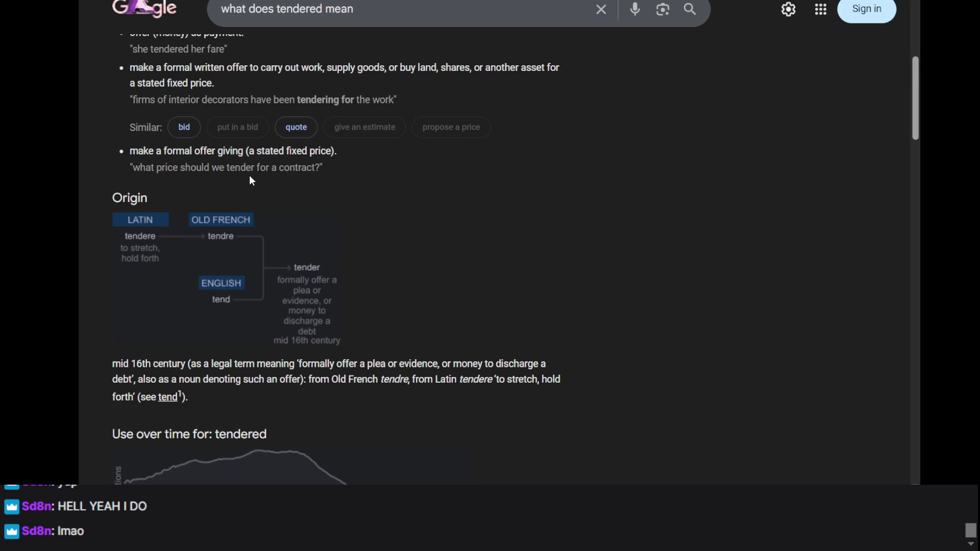
triple_click(232, 151)
scroll(376, 172, "up", 7)
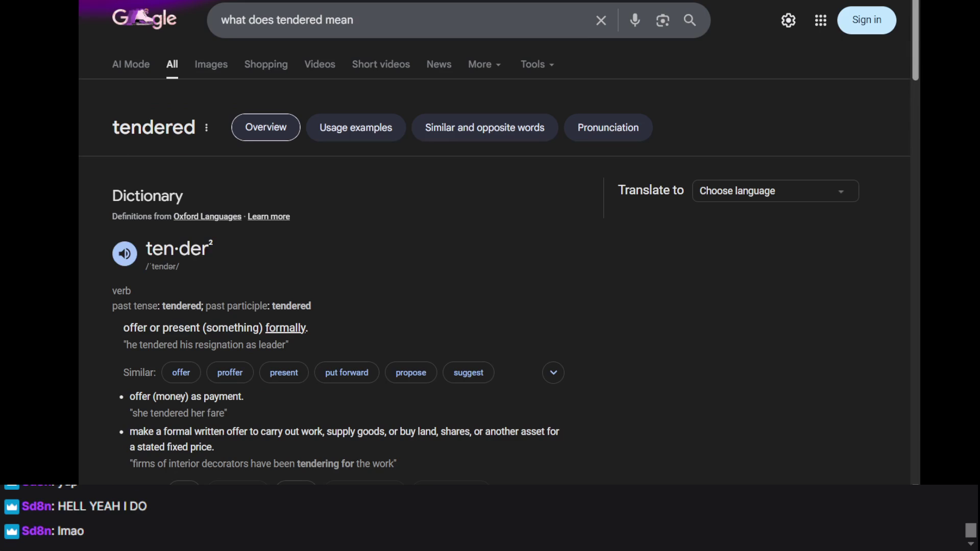
key("alt+Tab")
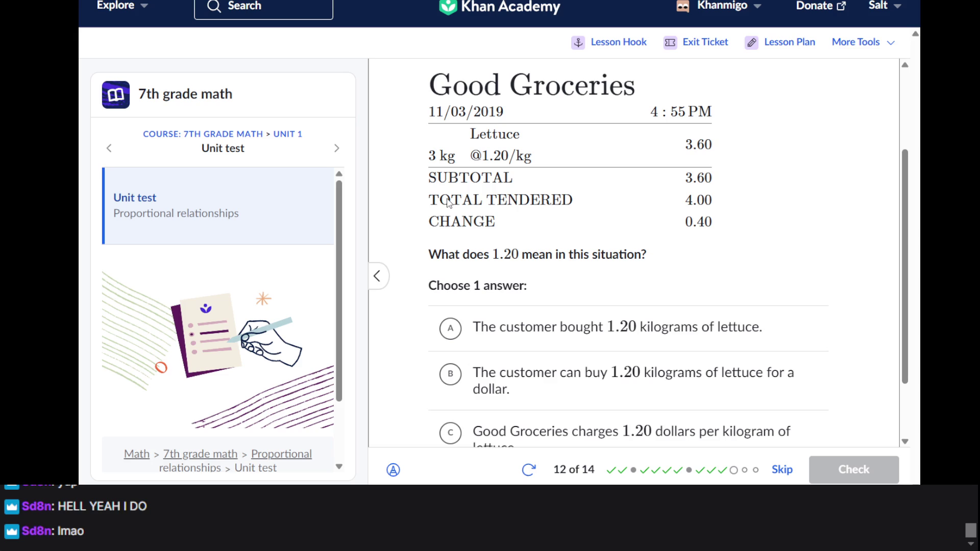
- Answer that Good Groceries charges 1.20 dollars per kilogram of lettuce, check it, and go to question 13
scroll(448, 202, "down", 1)
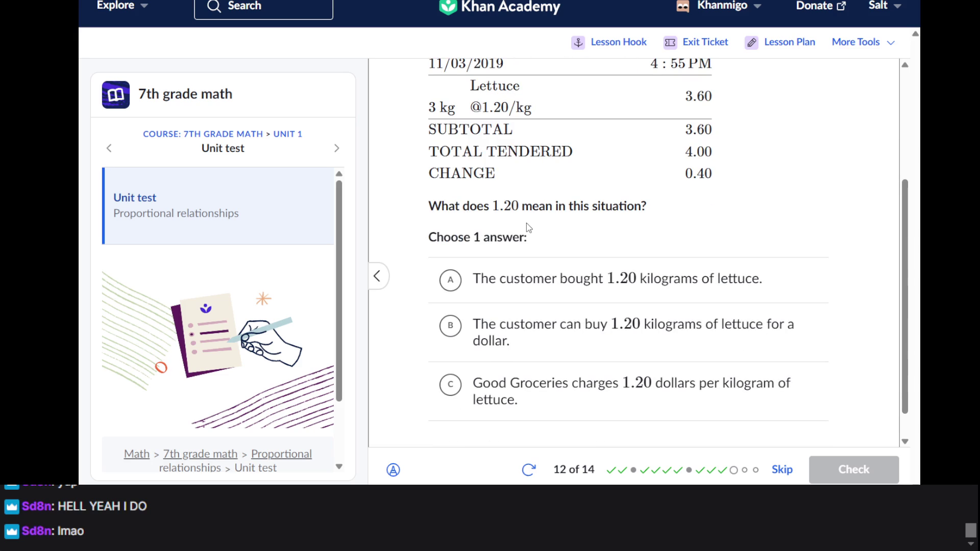
scroll(528, 228, "up", 2)
double_click(679, 252)
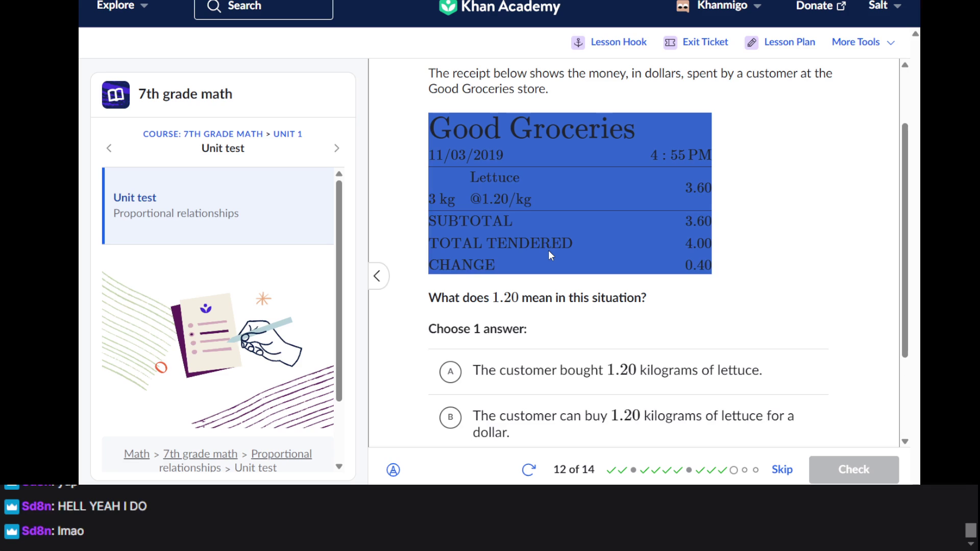
left_click(646, 250)
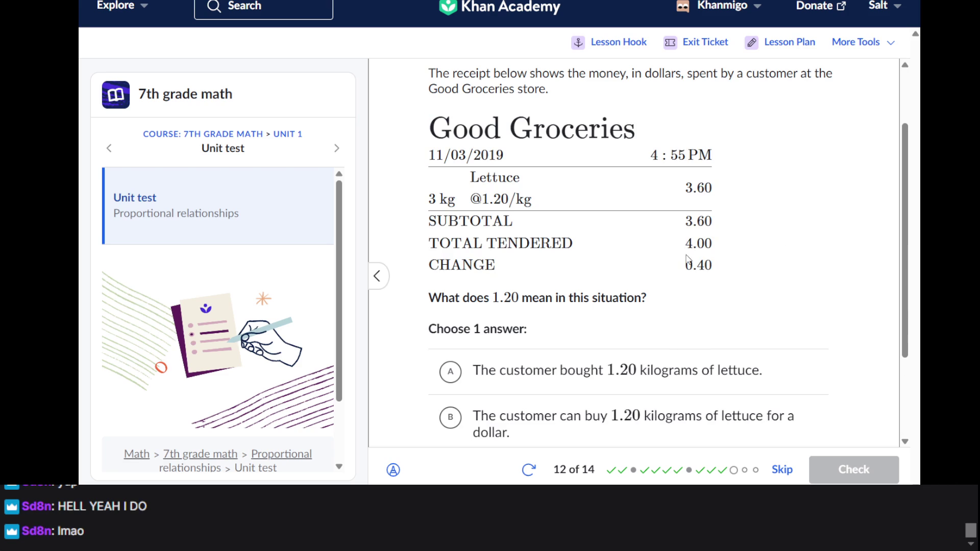
scroll(683, 196, "down", 2)
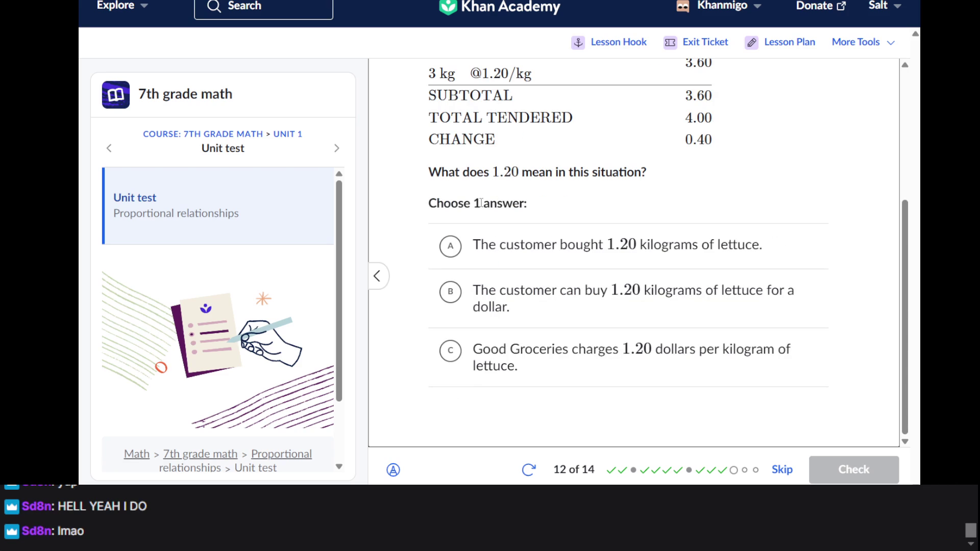
scroll(529, 146, "up", 2)
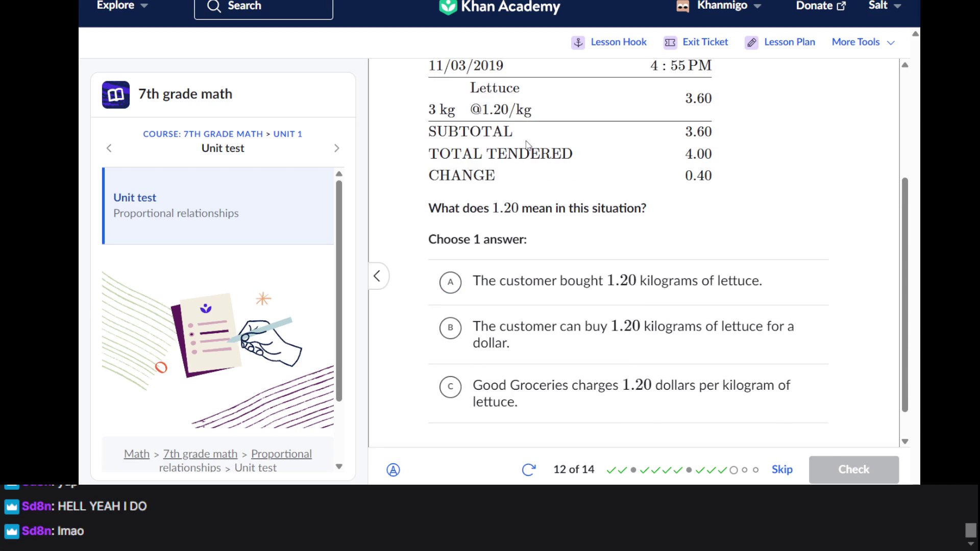
scroll(528, 145, "down", 2)
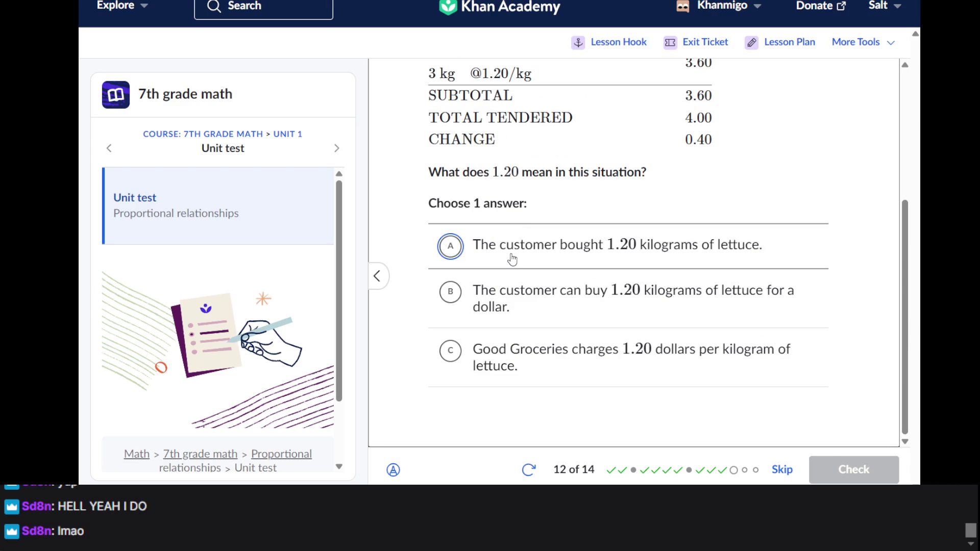
left_click(501, 293)
left_click(519, 360)
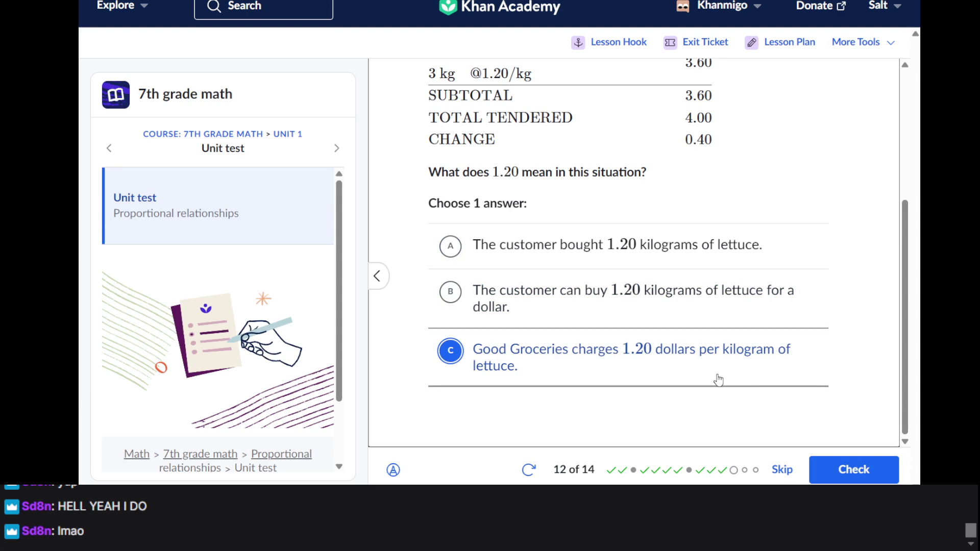
left_click(831, 470)
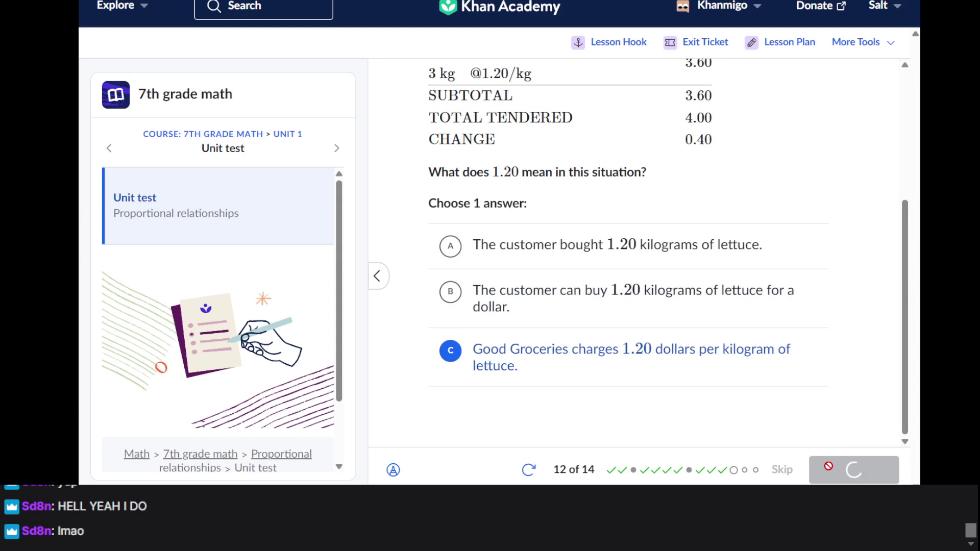
left_click(831, 471)
scroll(709, 287, "up", 3)
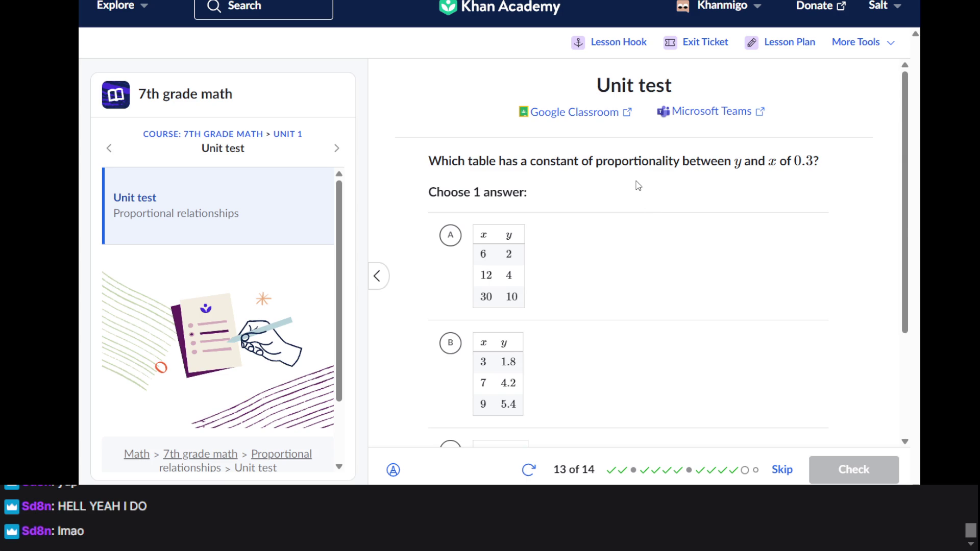
- Answer question 13 with table C (4/1.2, 8/2.4, 13/3.9, constant 0.3), check it, and advance to question 14
scroll(638, 186, "down", 2)
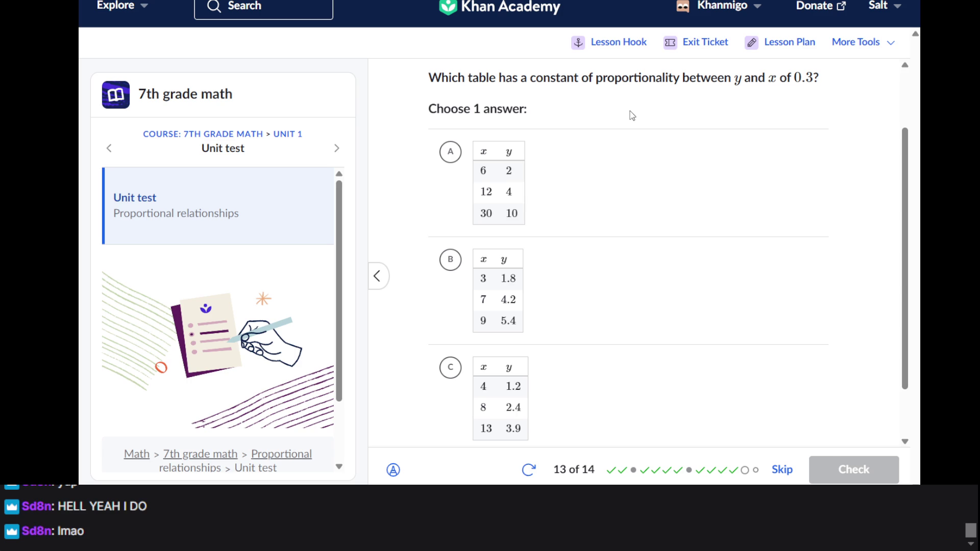
left_click(508, 167)
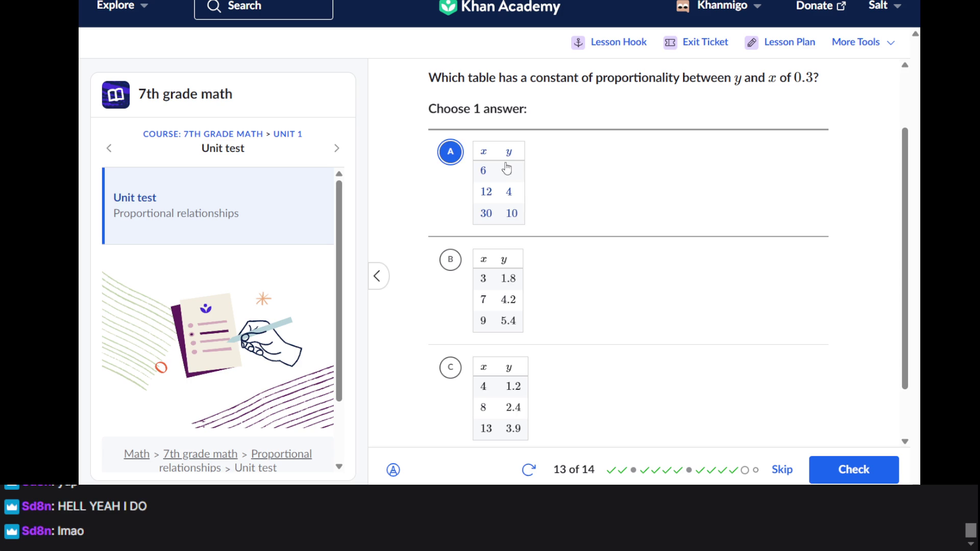
left_click(498, 291)
scroll(587, 306, "down", 2)
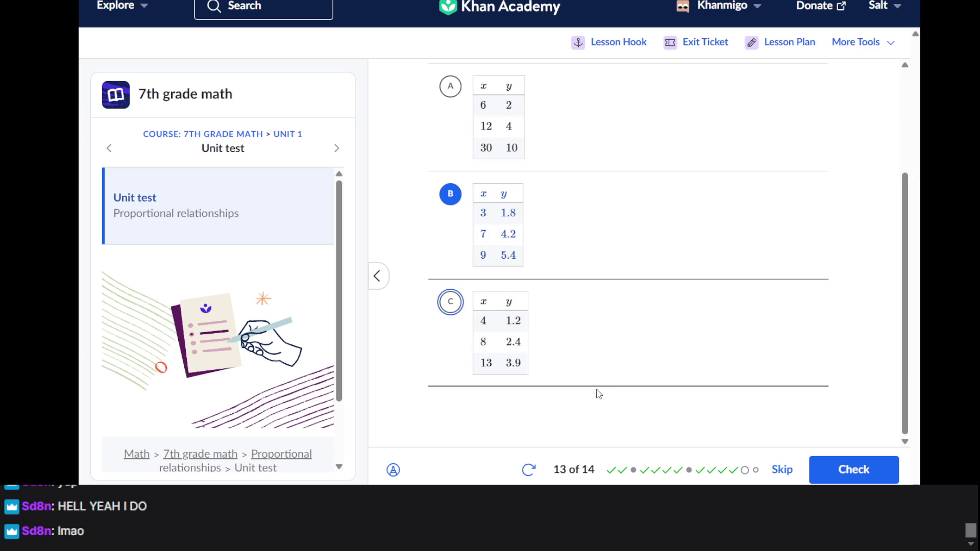
left_click(496, 319)
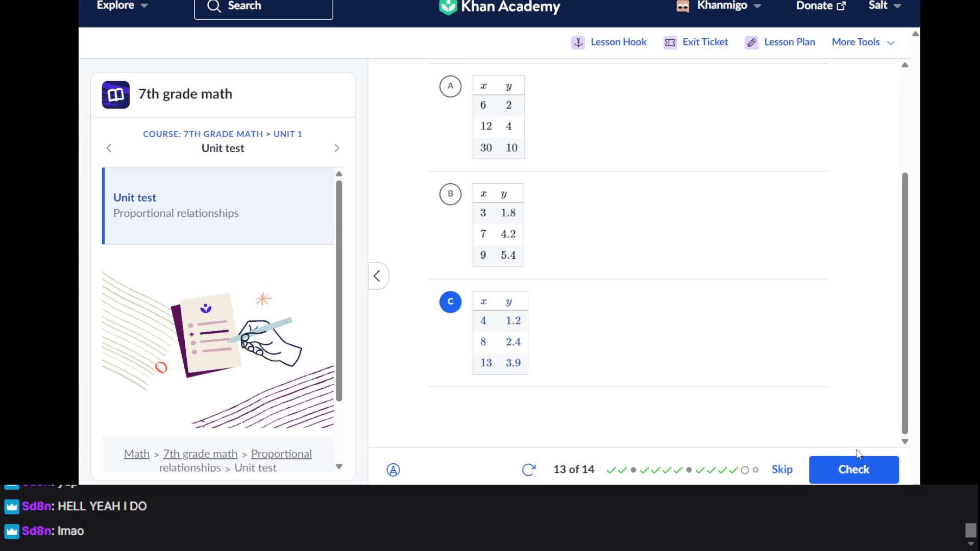
left_click(837, 468)
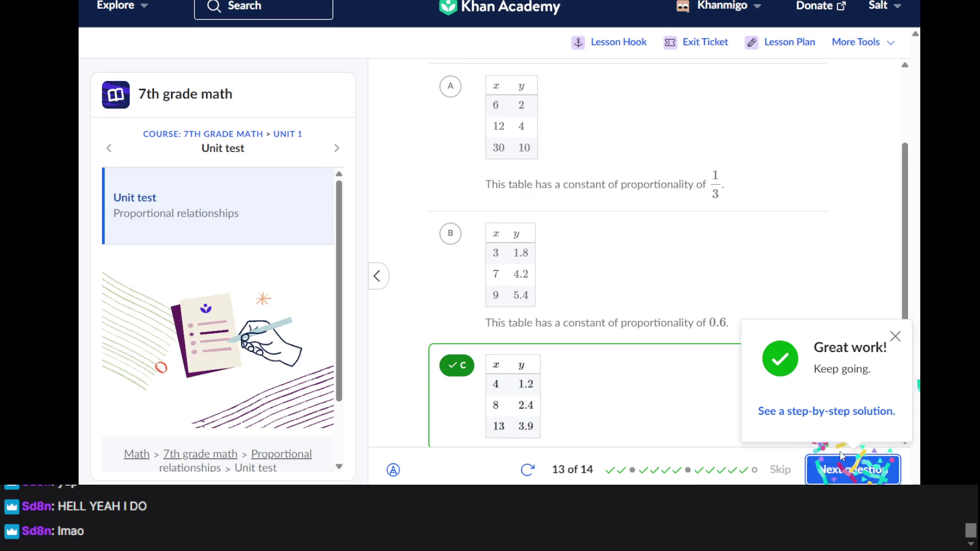
left_click(829, 470)
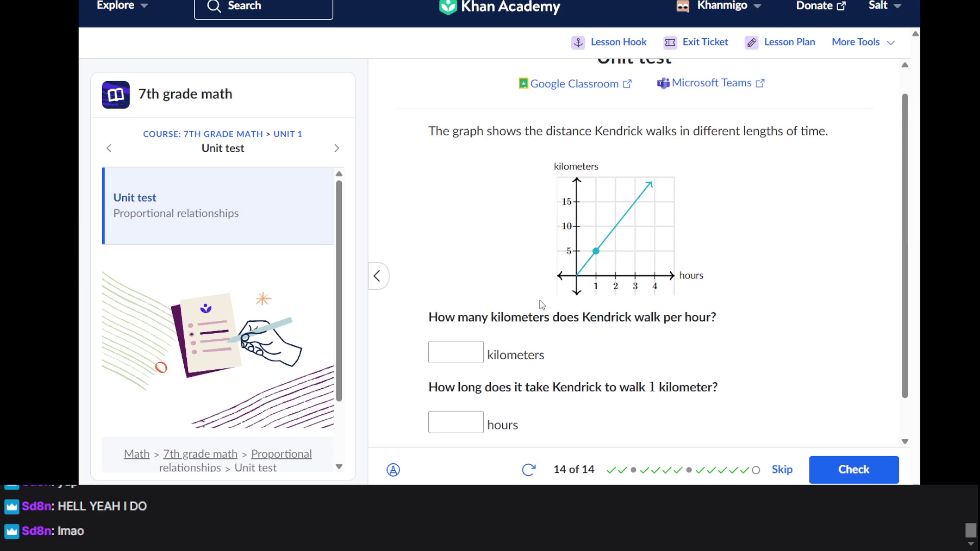
- Answer 5 kilometers per hour and .2 hours per kilometer, check, and show the 12/14 summary
scroll(542, 305, "down", 1)
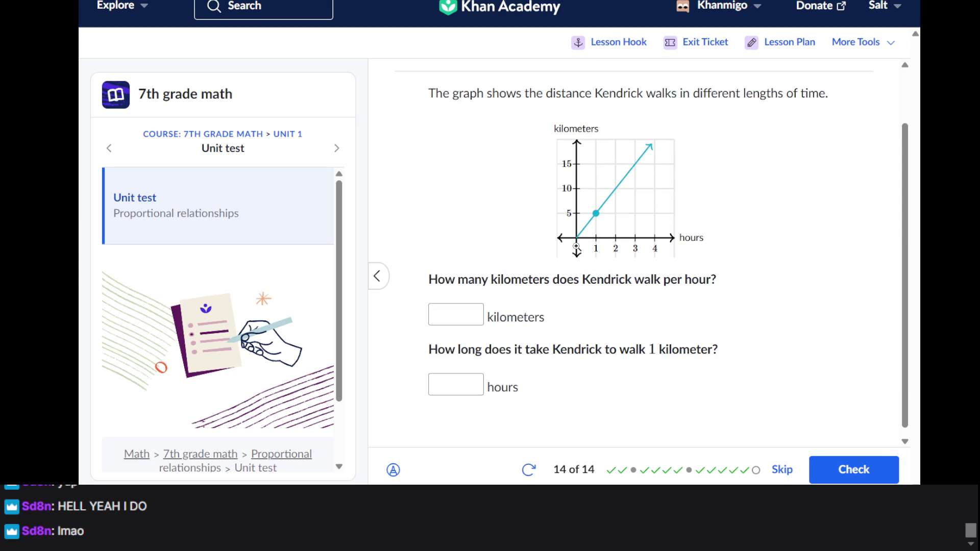
left_click(467, 316)
type("5")
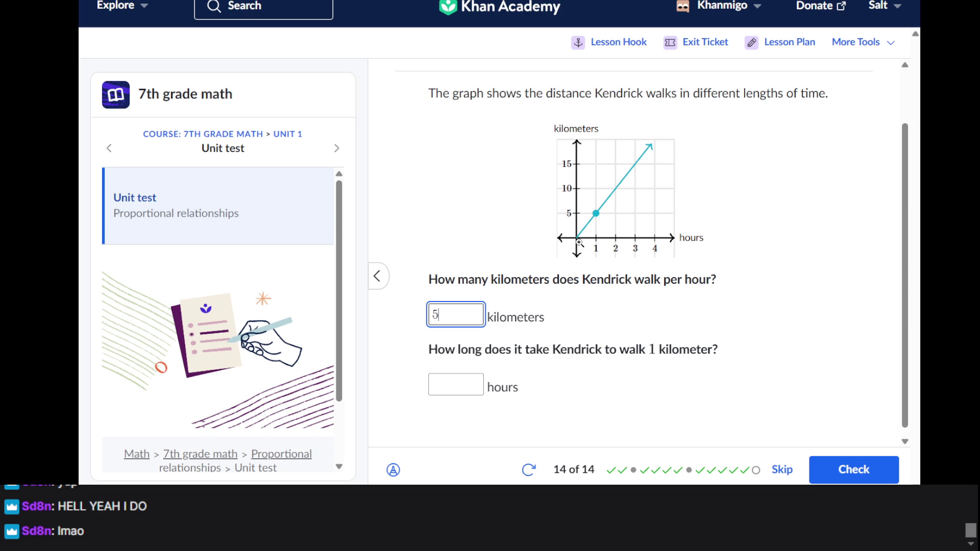
left_click(458, 384)
type(".2")
key("Return")
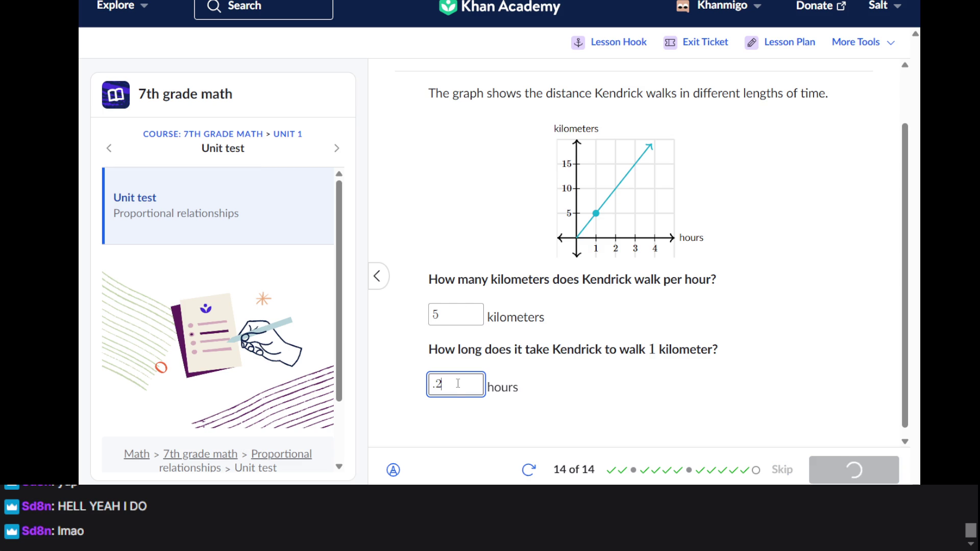
key("Return")
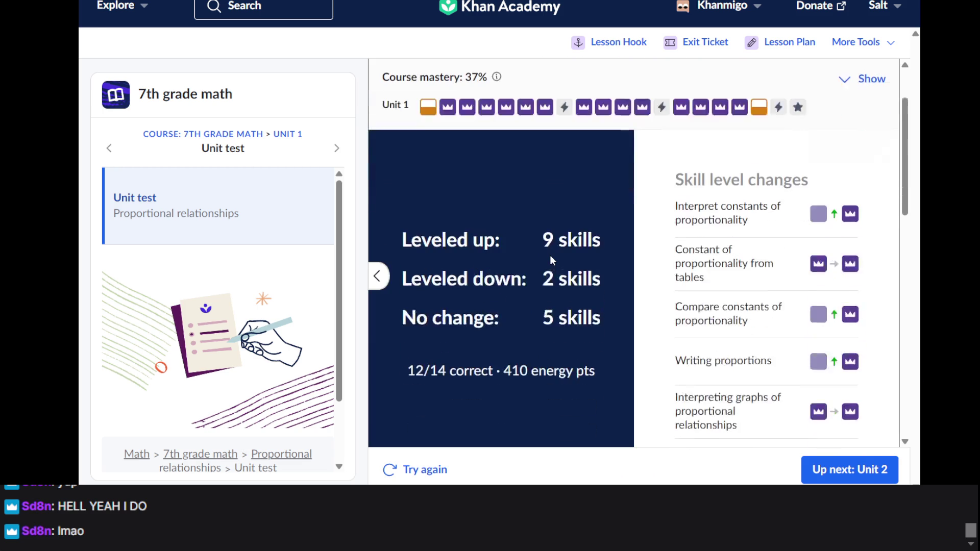
- Leave the results via the 7th grade math link, go back to the unit test, then reopen the course page
scroll(577, 223, "up", 2)
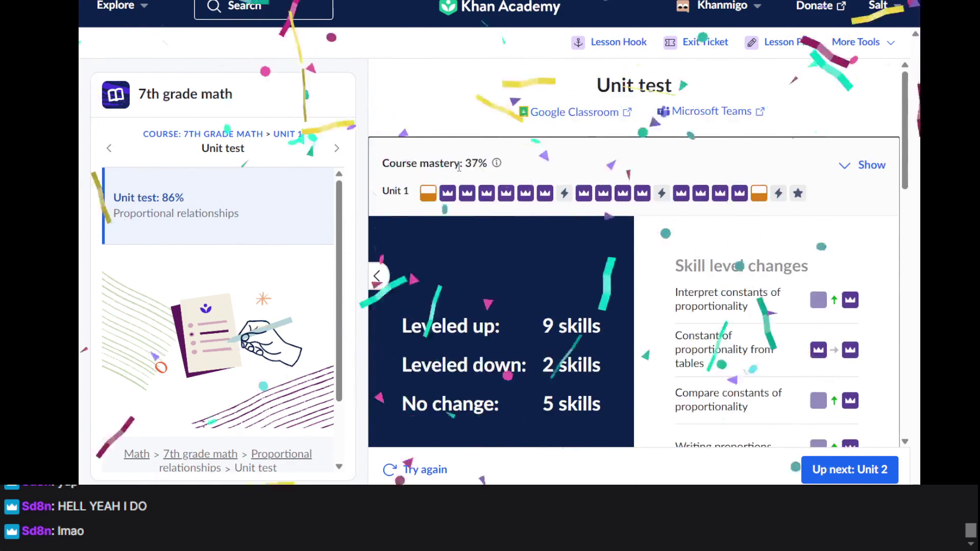
left_click(225, 135)
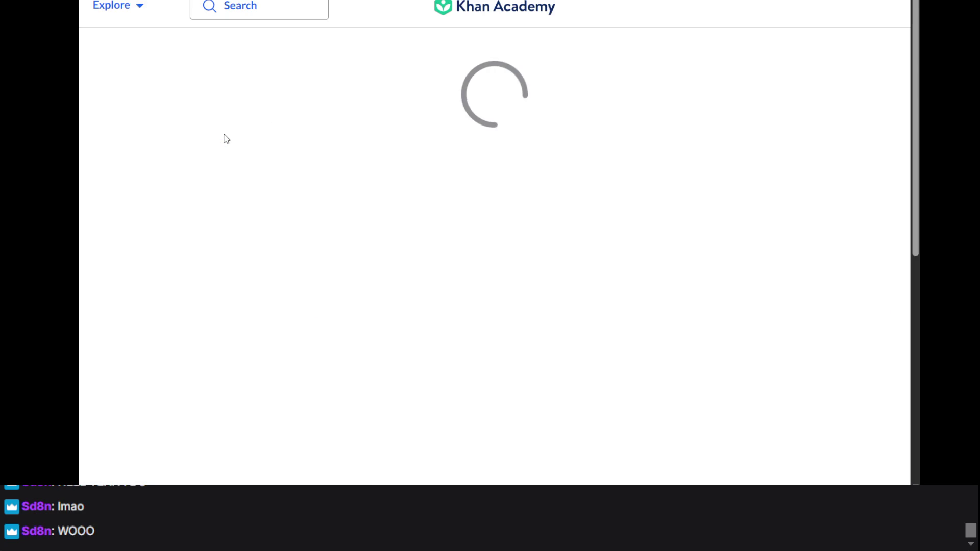
key("alt+Left")
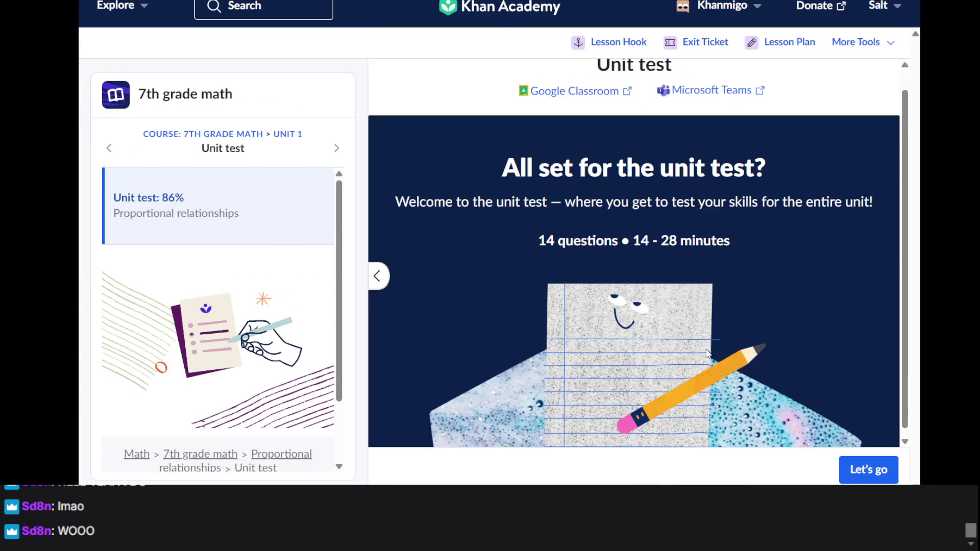
left_click(239, 134)
- Review Unit 1's skill statuses, then bring up Duolingo's Describe travel plans lesson 3 of 5
scroll(479, 268, "down", 2)
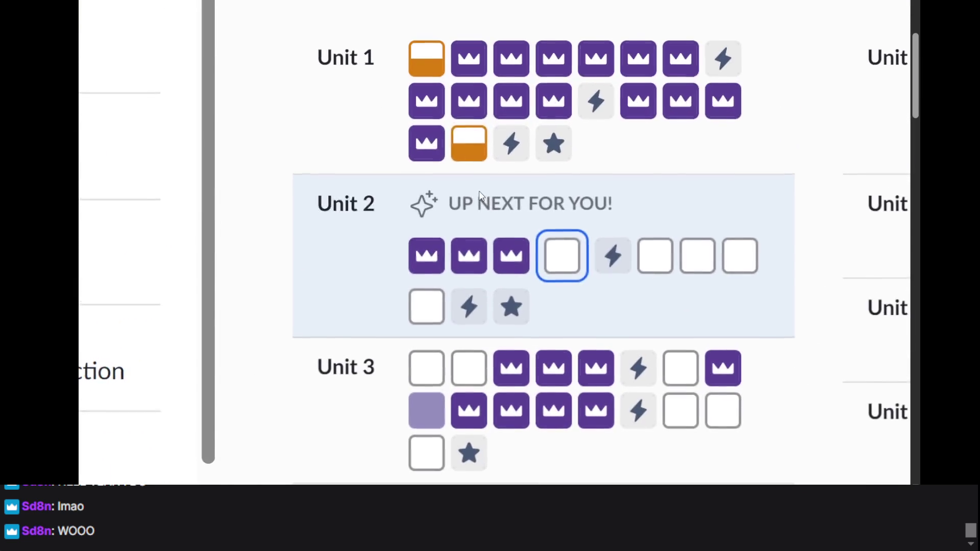
mouse_move(480, 158)
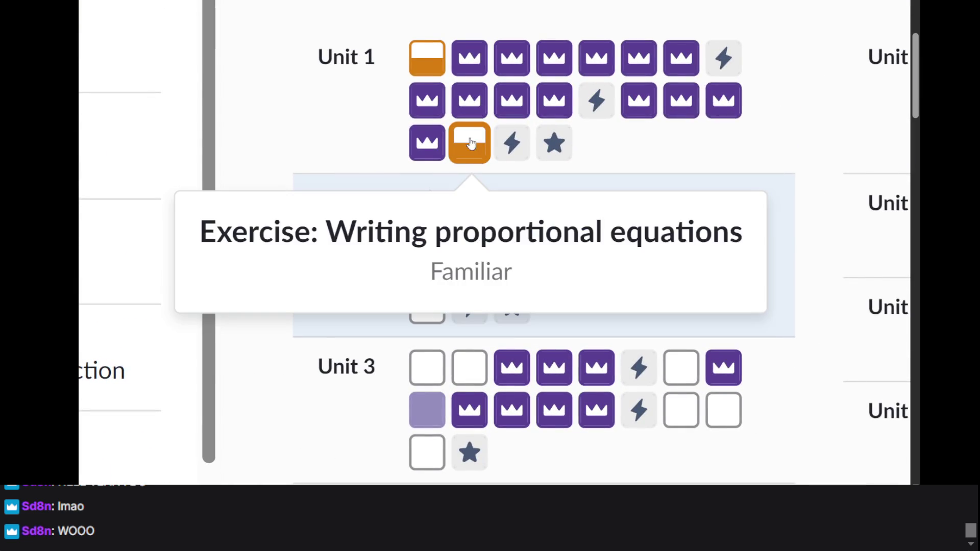
mouse_move(428, 55)
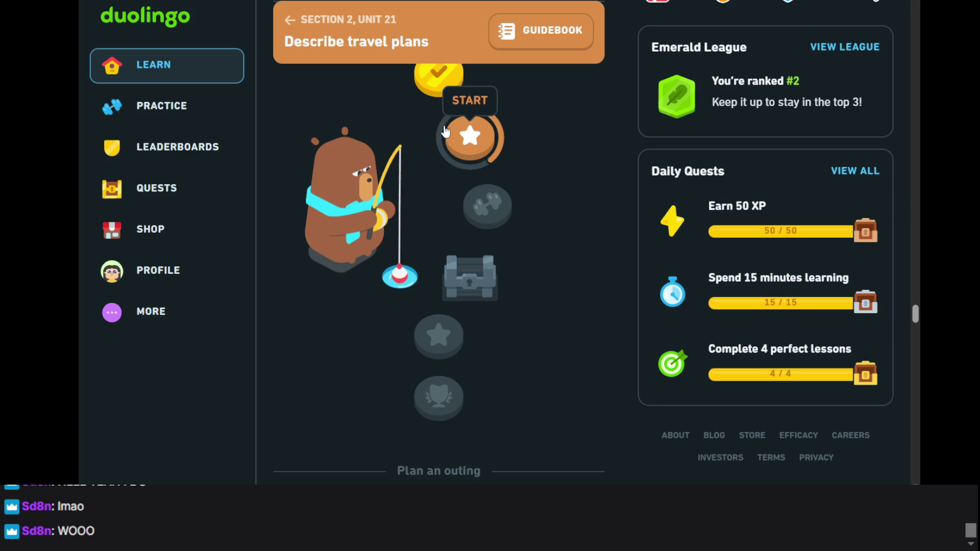
left_click(446, 132)
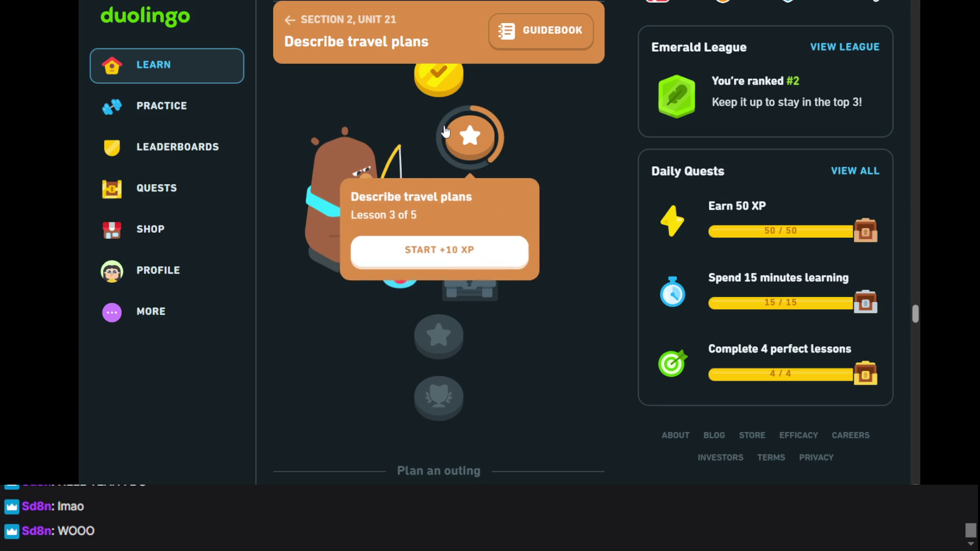
- Start the Describe travel plans lesson and match the first two Danish clips to 'to pay' and 'paper'
left_click(421, 262)
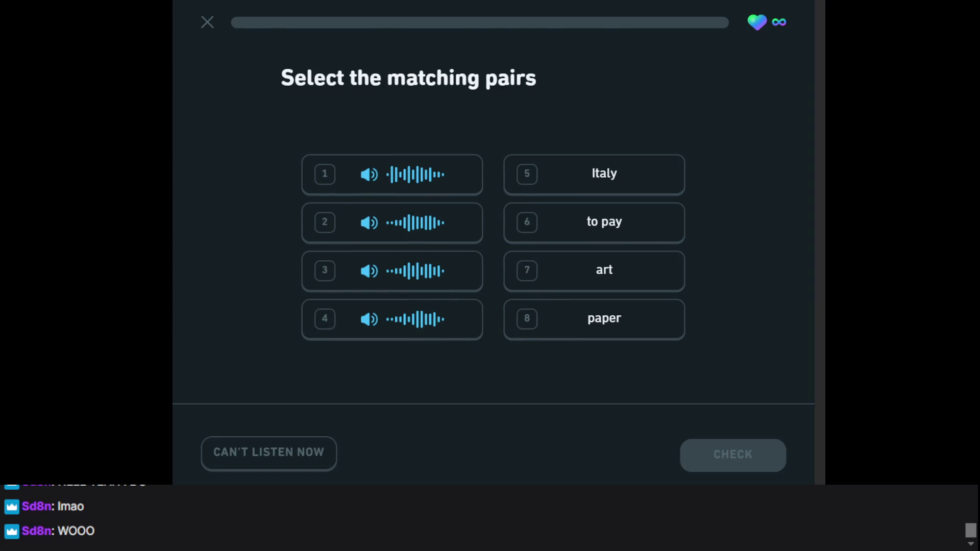
left_click(430, 170)
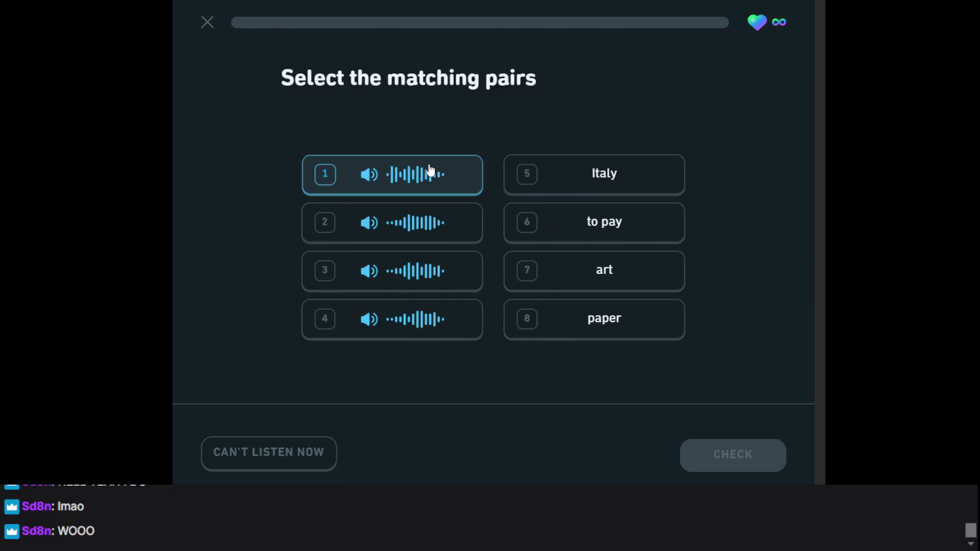
left_click(604, 227)
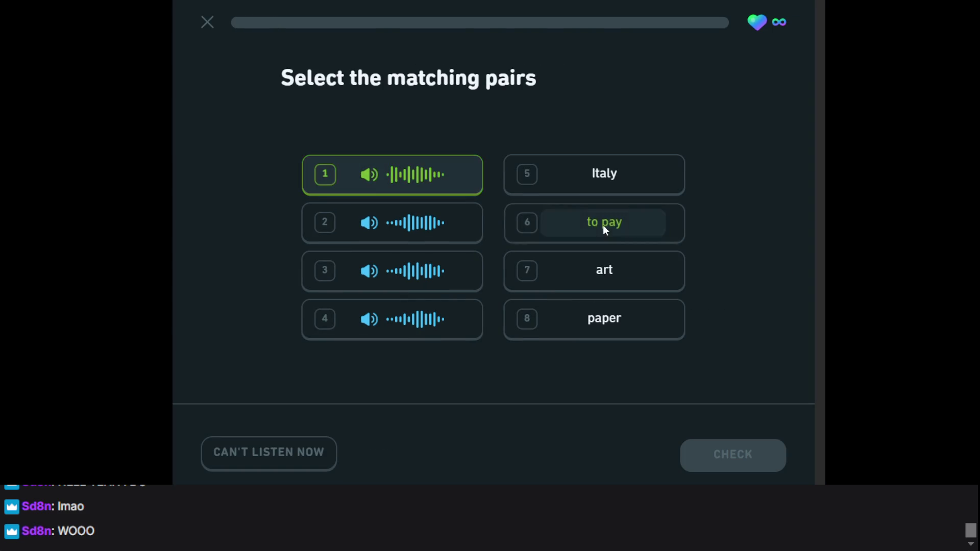
left_click(448, 237)
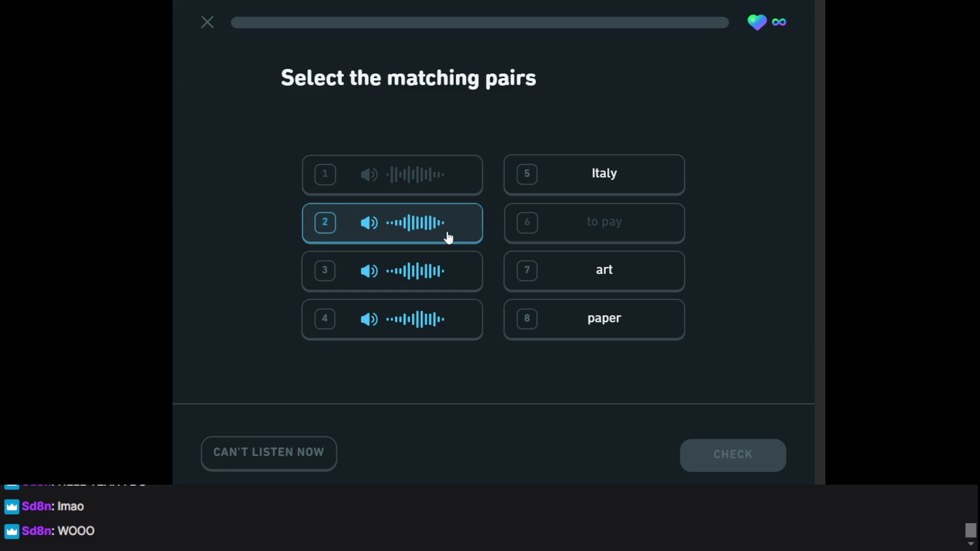
left_click(582, 332)
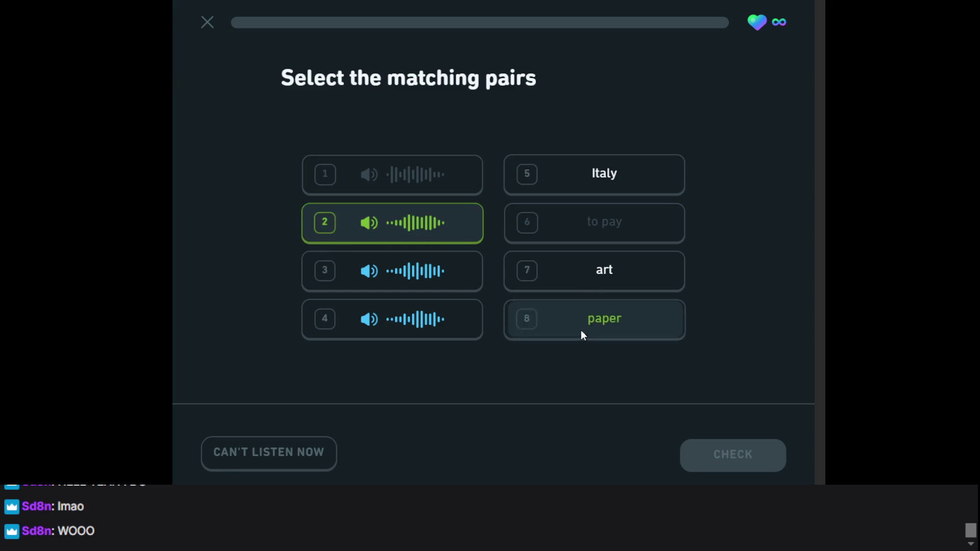
- Match the remaining two audio clips to 'art' and 'Italy' and continue
left_click(432, 278)
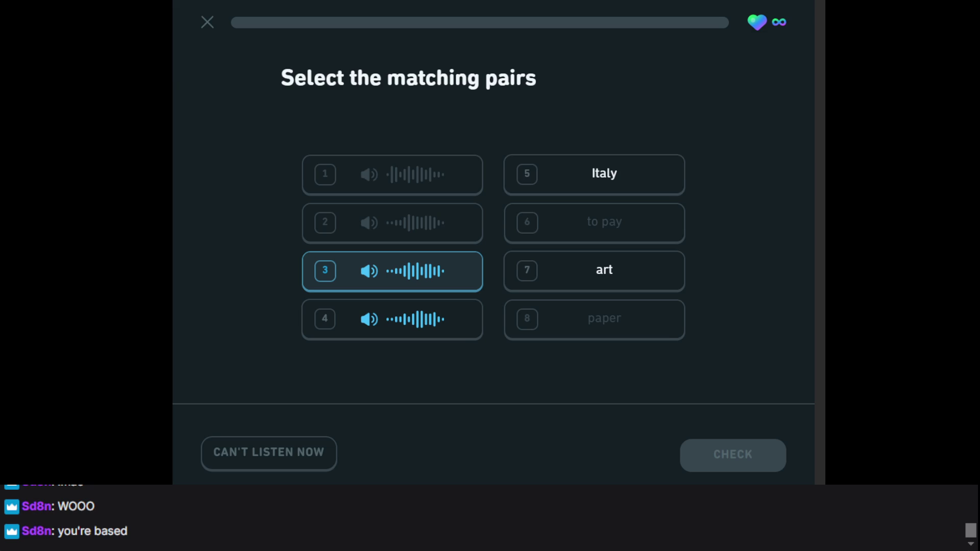
left_click(411, 271)
left_click(432, 327)
left_click(432, 327)
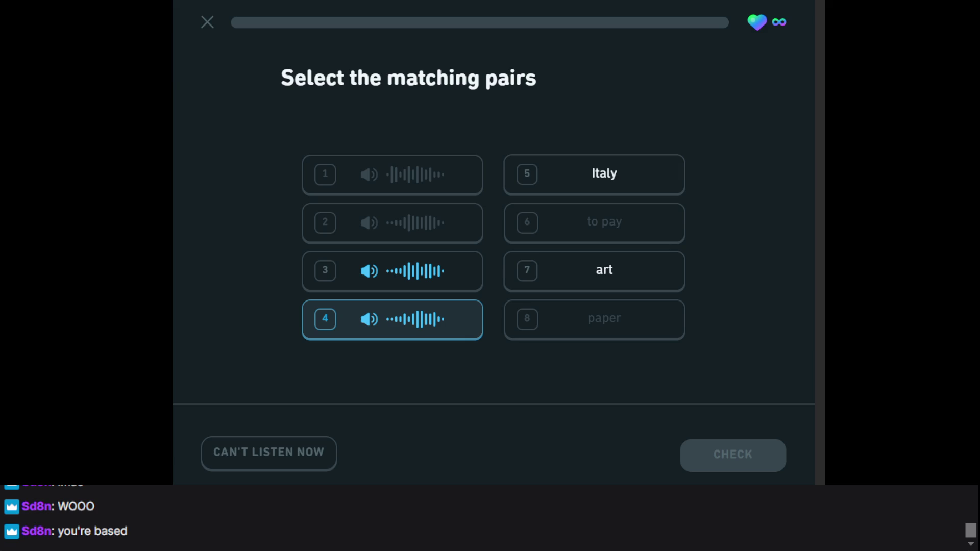
left_click(348, 322)
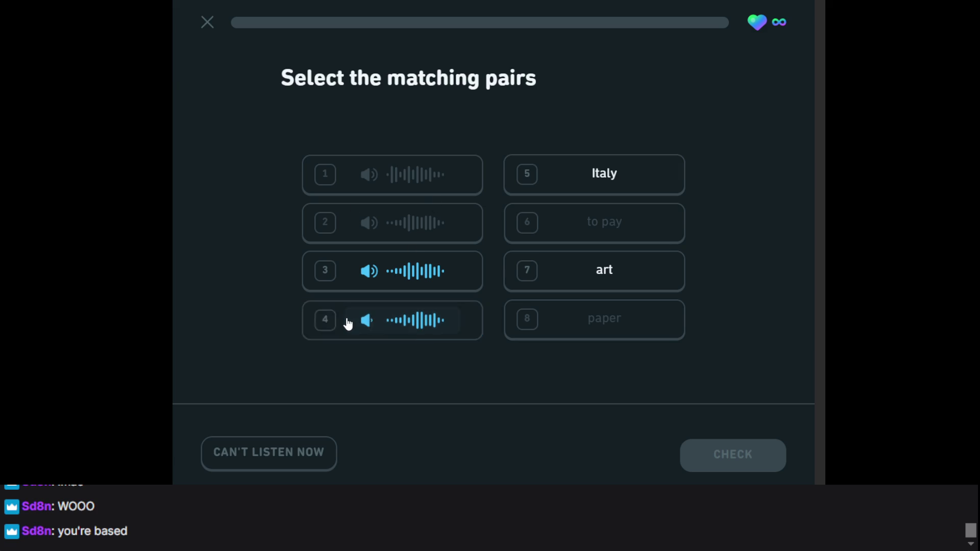
left_click(584, 268)
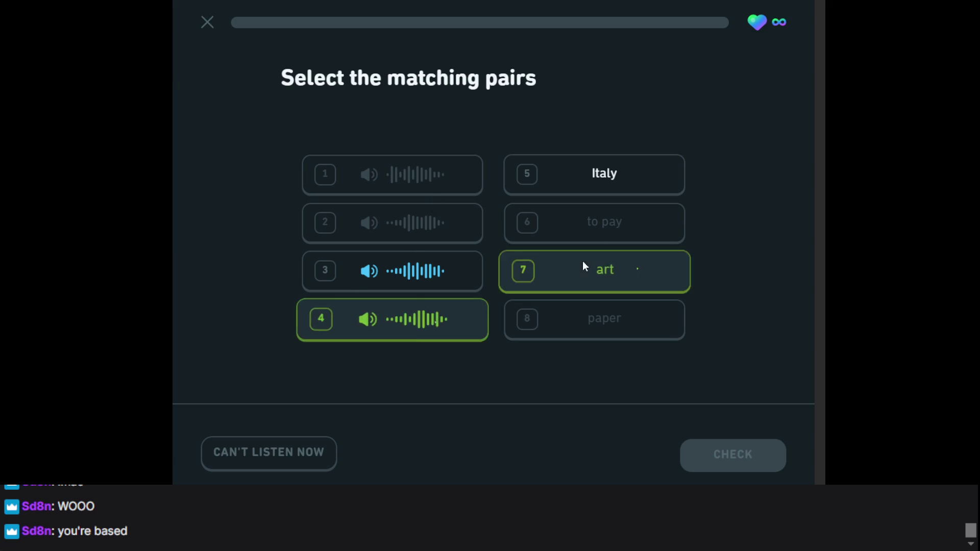
left_click(415, 290)
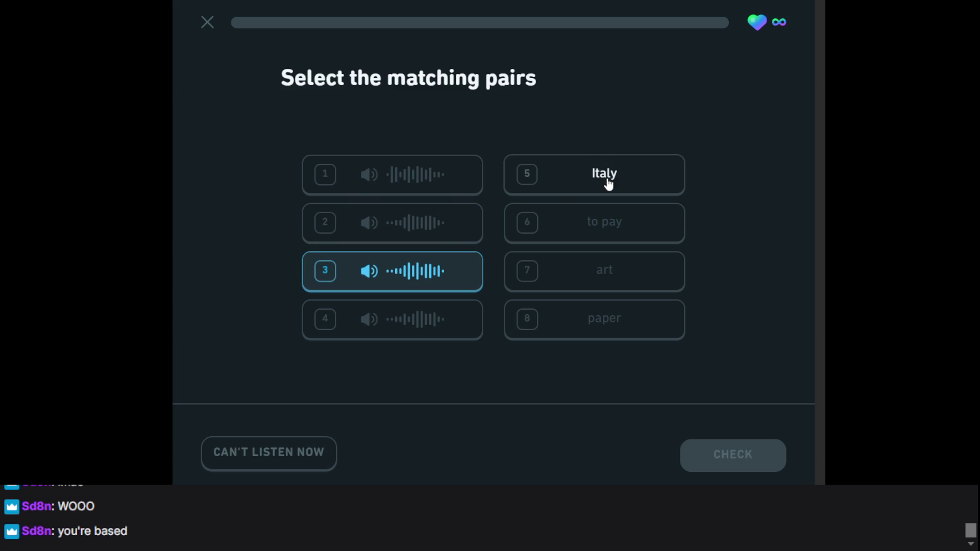
left_click(606, 181)
left_click(730, 467)
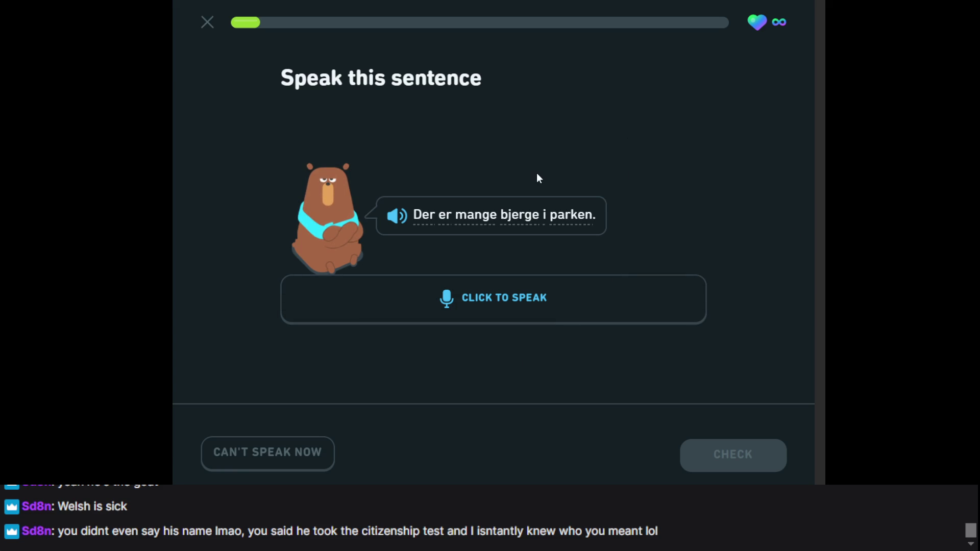
- Select the sentence text, then begin recording a spoken 'Der er mange bjerge i parken'
mouse_move(295, 82)
left_mouse_down()
mouse_move(519, 176)
mouse_move(624, 238)
left_mouse_up()
key("alt+Tab")
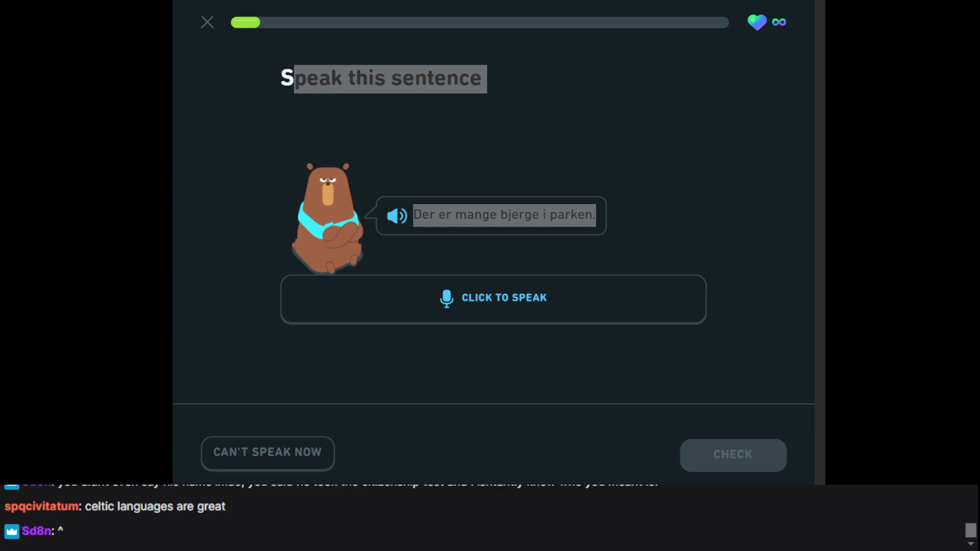
left_click(573, 473)
left_click(462, 298)
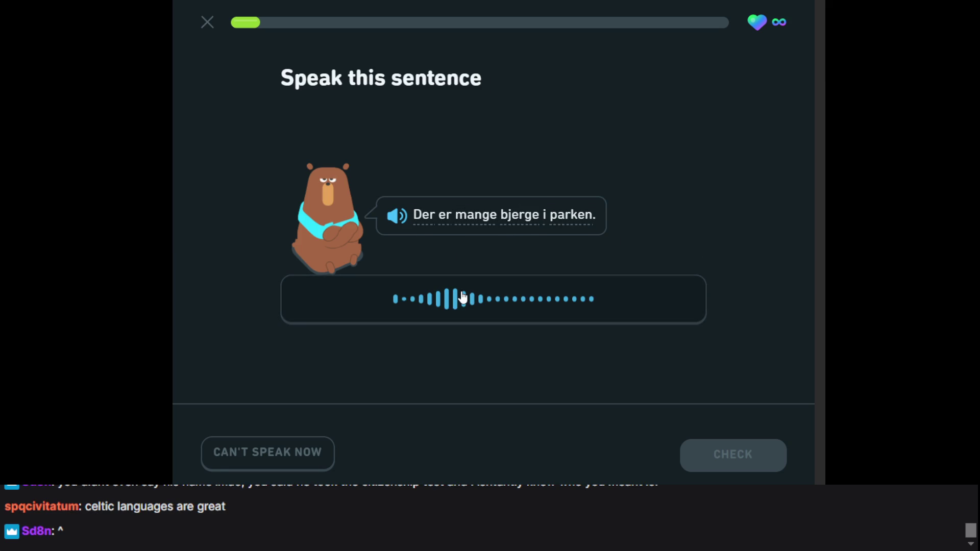